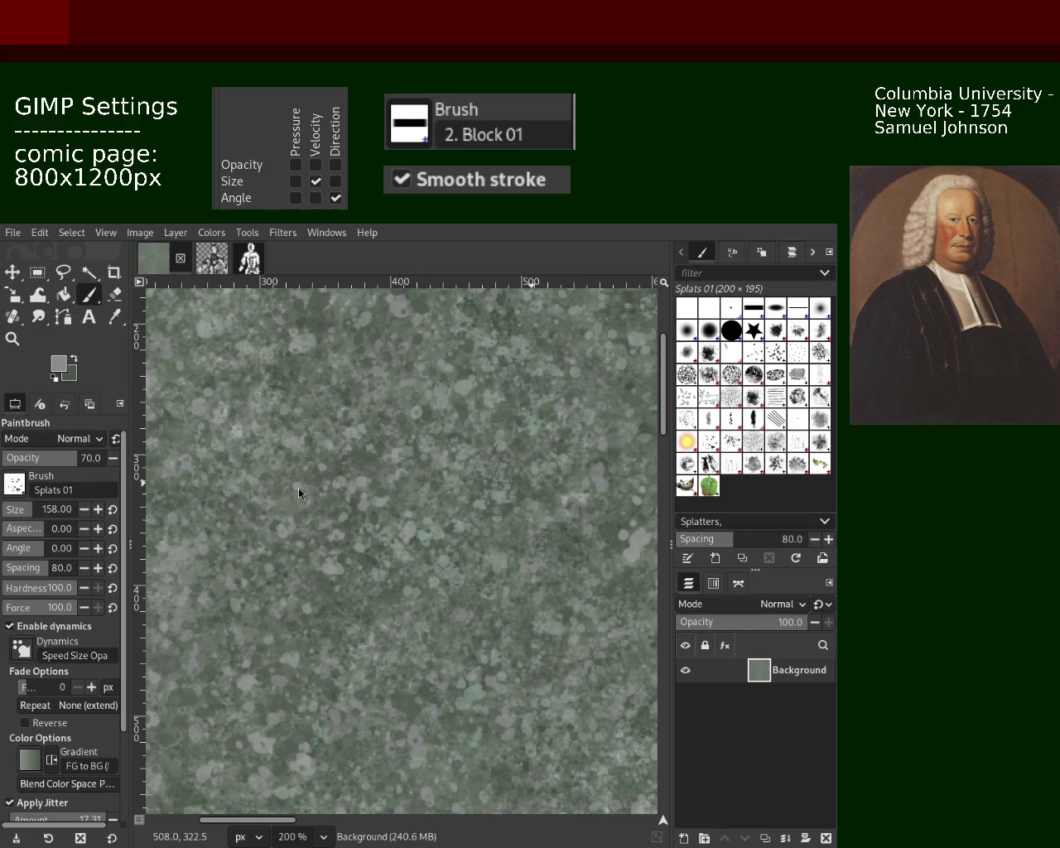
Step: Switch to the Splats 01 paintbrush at actual size and sample a lighter green from the texture
{"action": "left_click", "coordinate": [13, 338]}
{"action": "left_click", "coordinate": [397, 488], "text": "ctrl"}
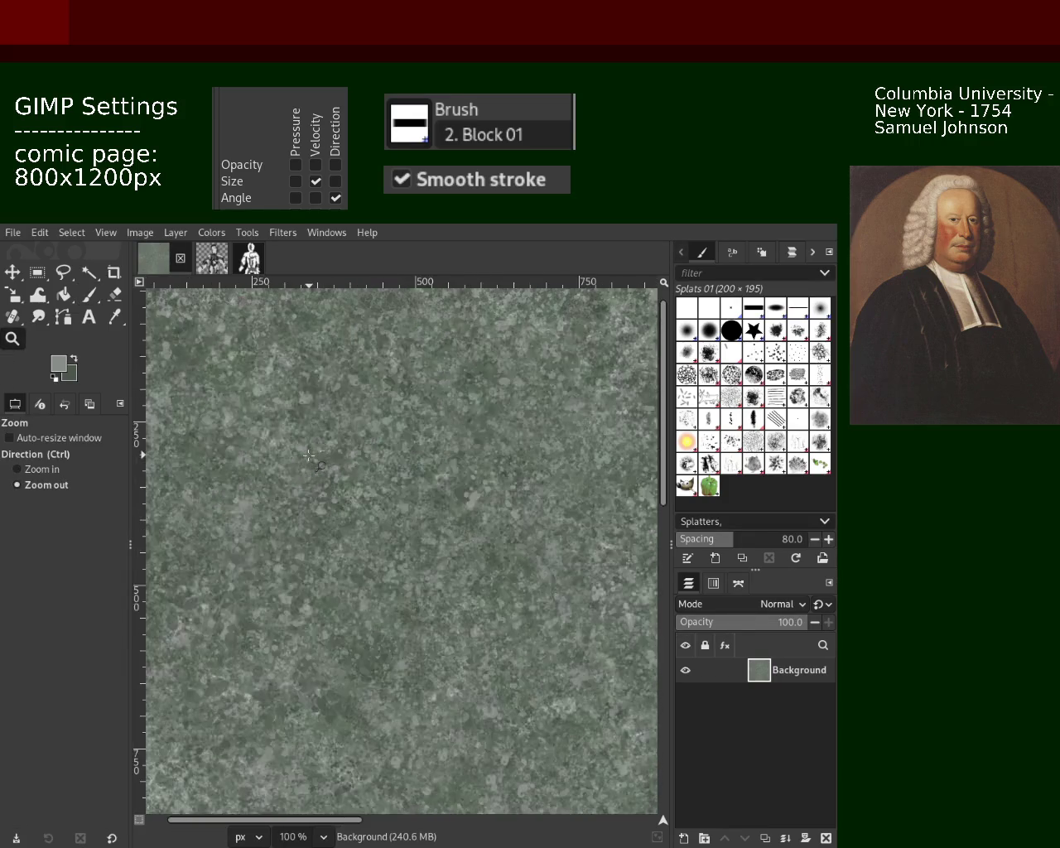
{"action": "left_click", "coordinate": [398, 488], "text": "ctrl"}
{"action": "left_click", "coordinate": [398, 489], "text": "ctrl"}
{"action": "left_click", "coordinate": [398, 488]}
{"action": "left_click", "coordinate": [398, 488]}
{"action": "left_click", "coordinate": [398, 489]}
{"action": "left_click", "coordinate": [398, 489]}
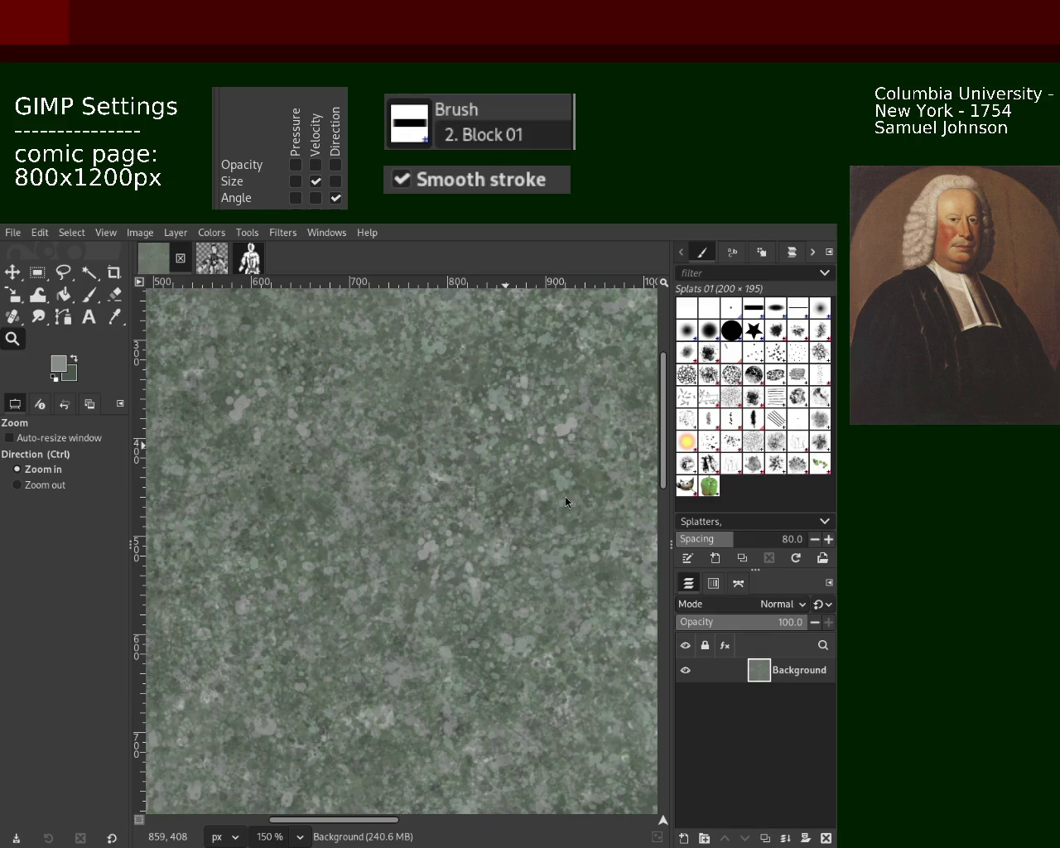
{"action": "key", "text": "ctrl"}
{"action": "left_click", "coordinate": [453, 490], "text": "ctrl"}
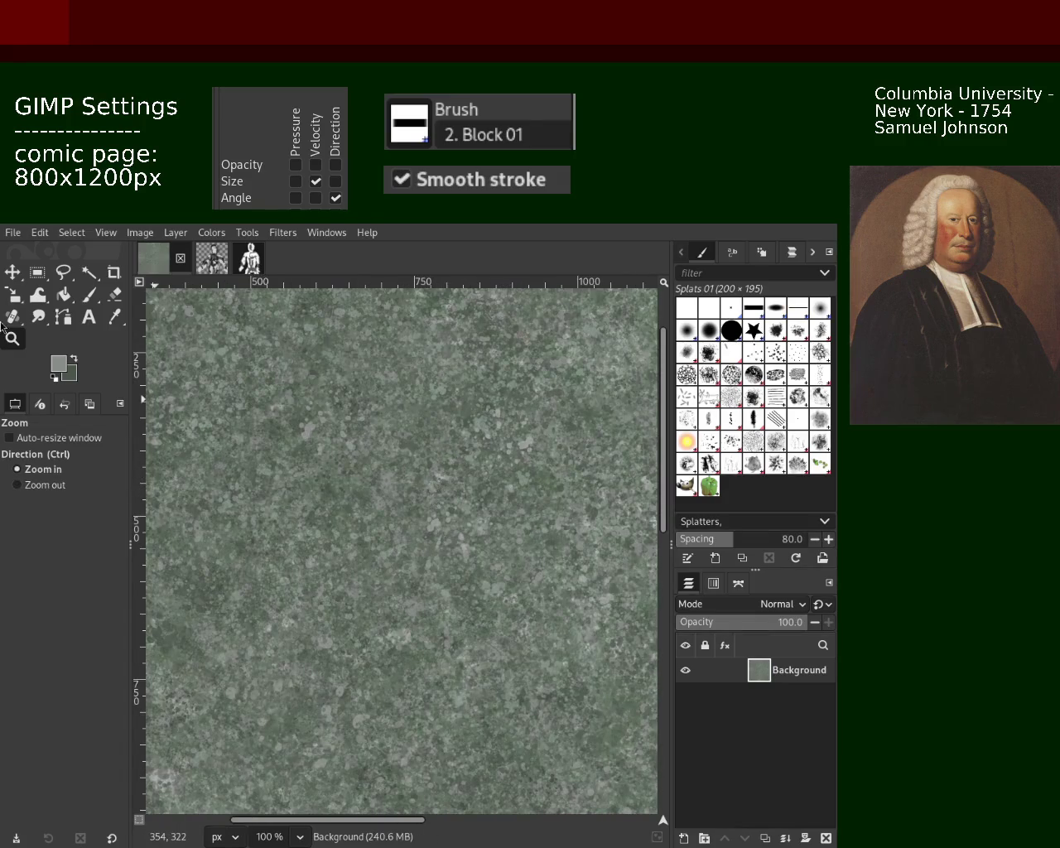
{"action": "left_click", "coordinate": [89, 294]}
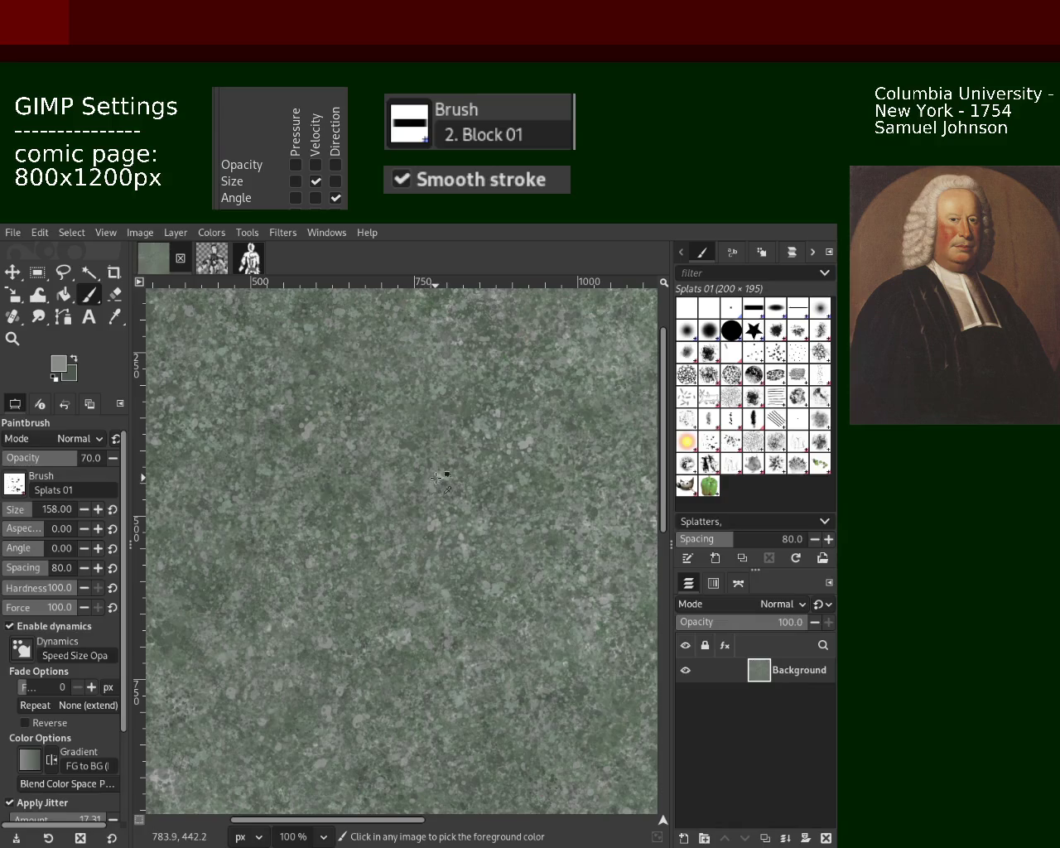
{"action": "key", "text": "ctrl"}
{"action": "left_click", "coordinate": [443, 477], "text": "ctrl"}
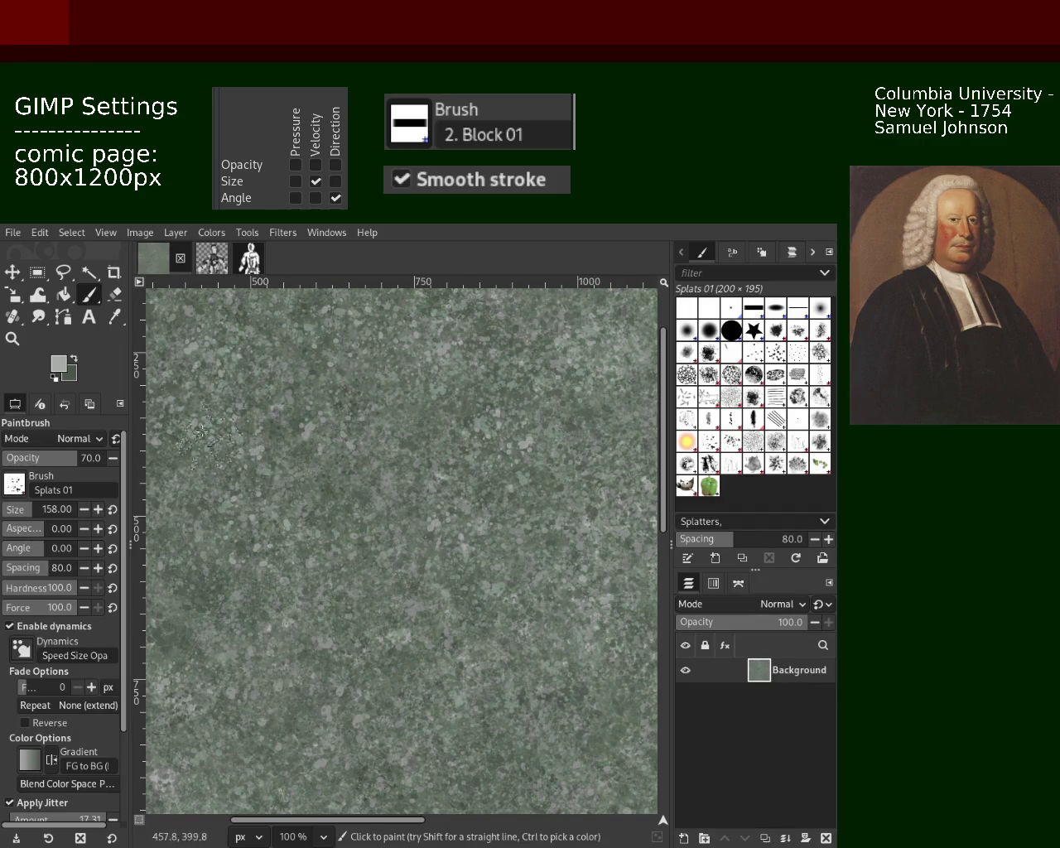
Step: Sample a darker green from the texture and dab splatters over the page background
{"action": "key", "text": "z"}
{"action": "scroll", "coordinate": [238, 579], "scroll_direction": "down", "scroll_amount": 4}
{"action": "left_click", "coordinate": [238, 579]}
{"action": "key", "text": "1"}
{"action": "key", "text": "p"}
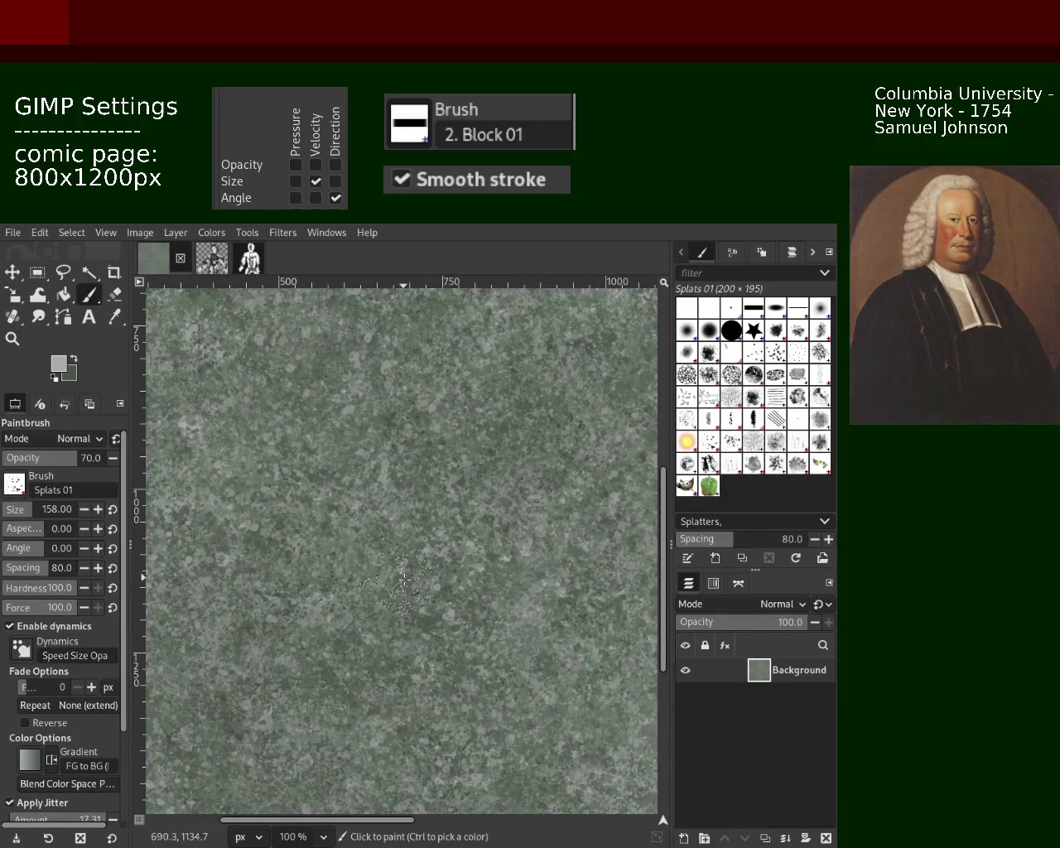
{"action": "left_click", "coordinate": [432, 562], "text": "ctrl"}
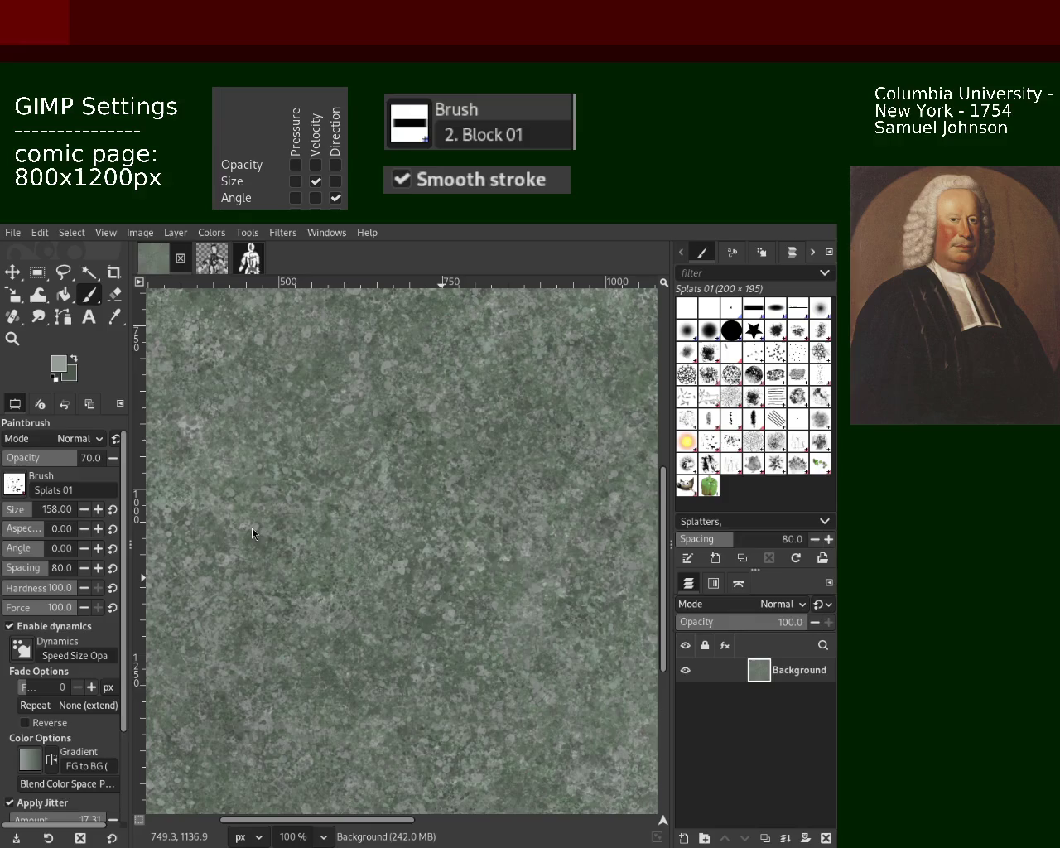
{"action": "key", "text": "ctrl"}
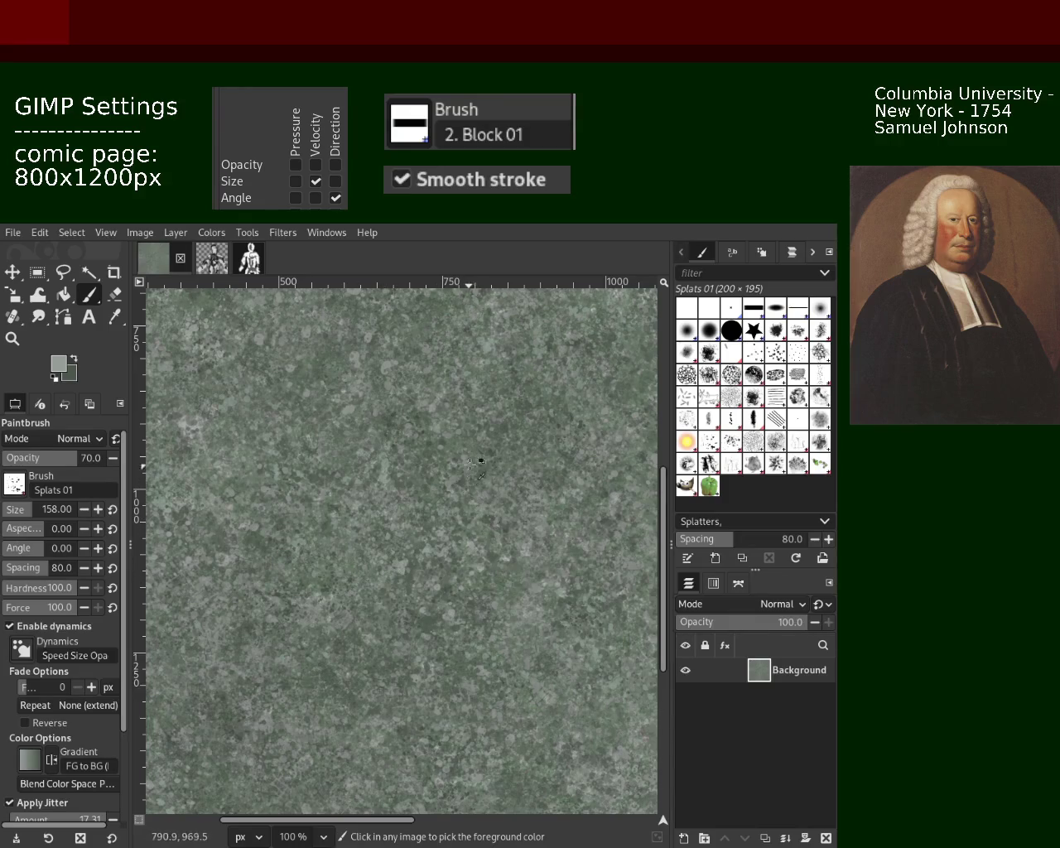
Step: Sample darker greens, undo one misplaced splat cluster, and stamp splats on the lower background
{"action": "left_click", "coordinate": [586, 425], "text": "ctrl"}
{"action": "key", "text": "ctrl"}
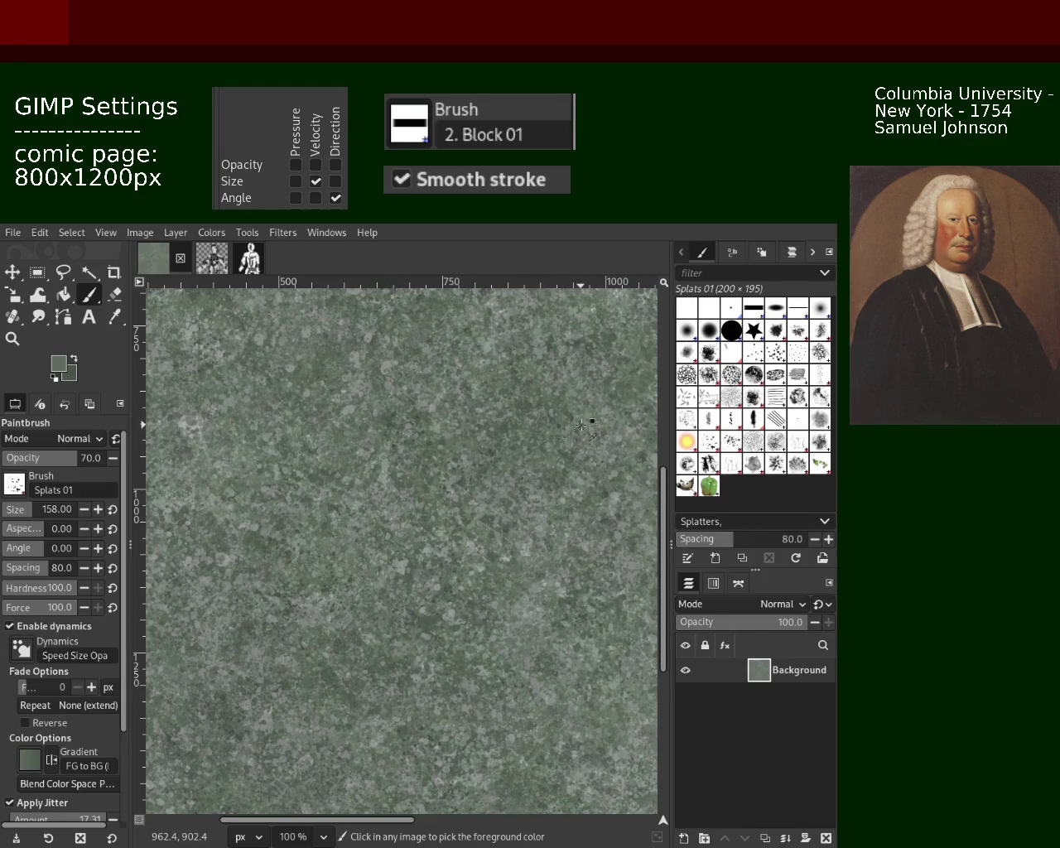
{"action": "left_click", "coordinate": [388, 593]}
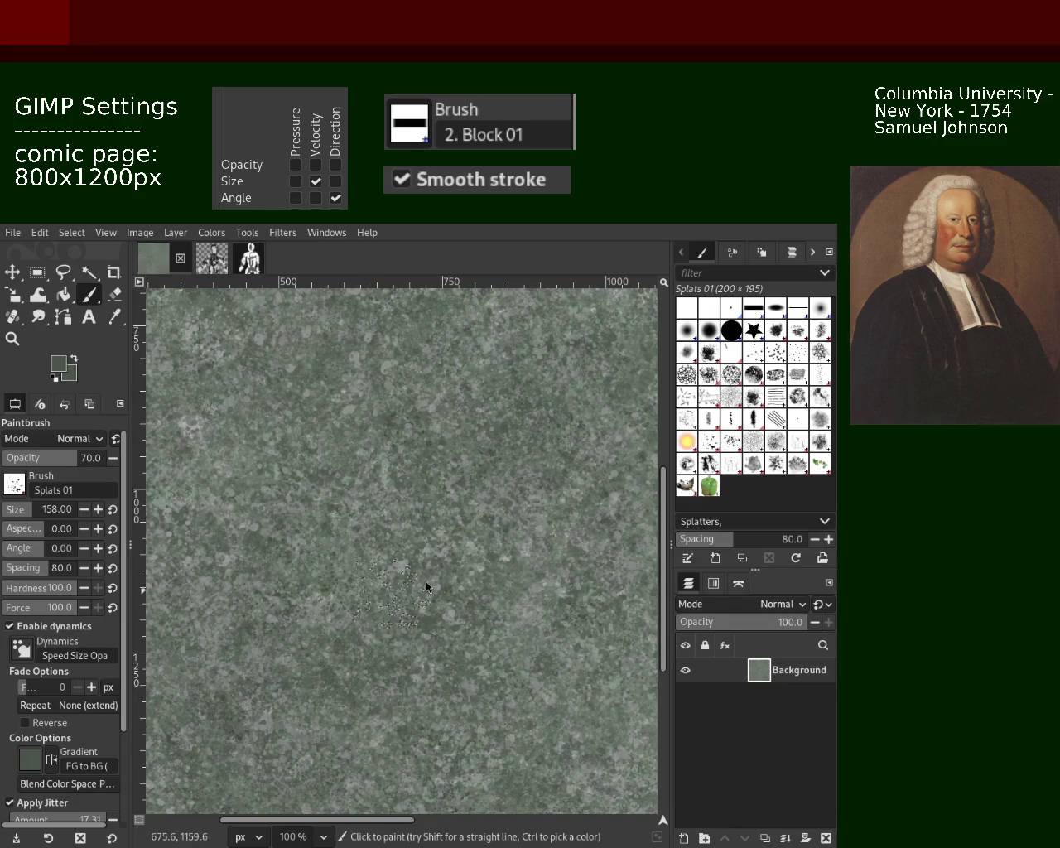
{"action": "key", "text": "ctrl+z"}
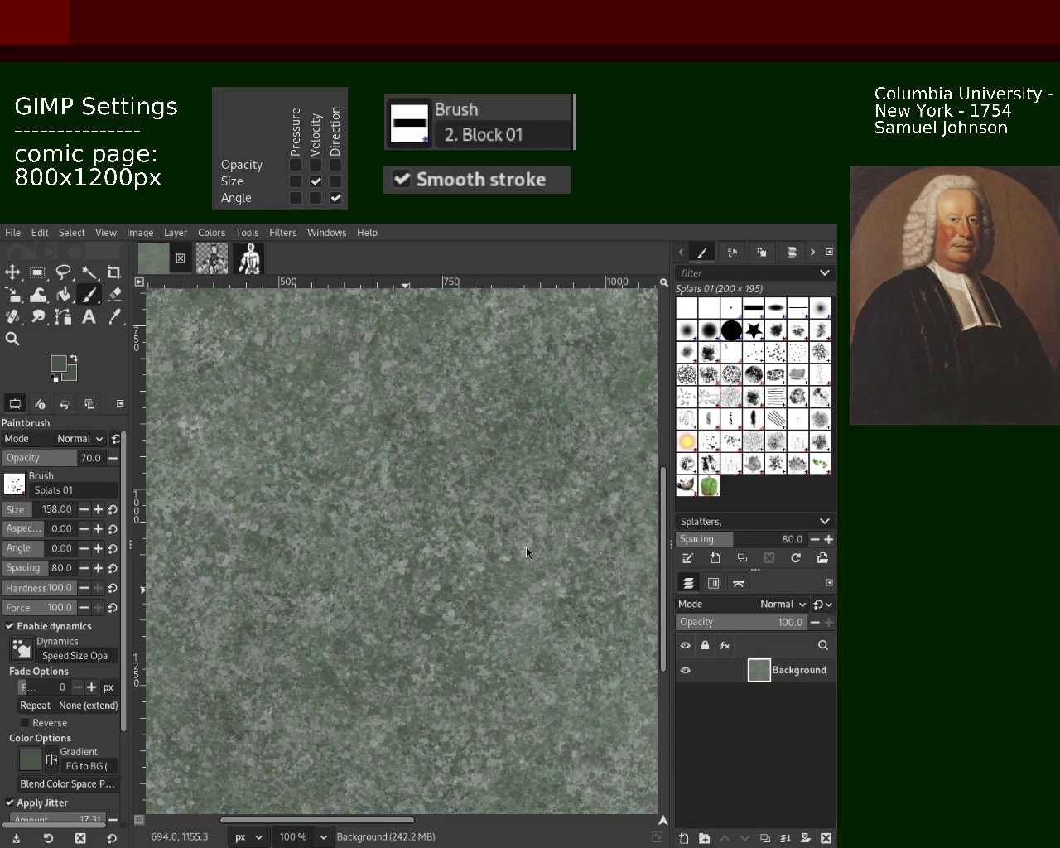
{"action": "left_click", "coordinate": [461, 655]}
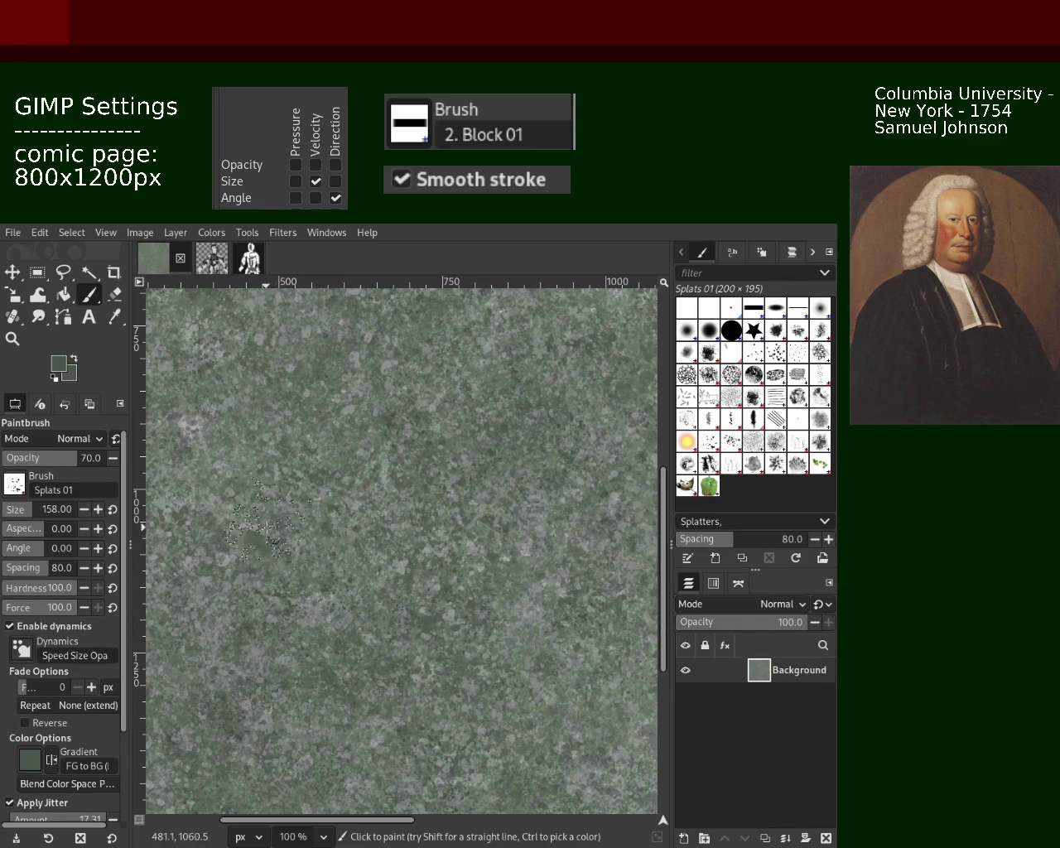
{"action": "left_click", "coordinate": [370, 479], "text": "ctrl"}
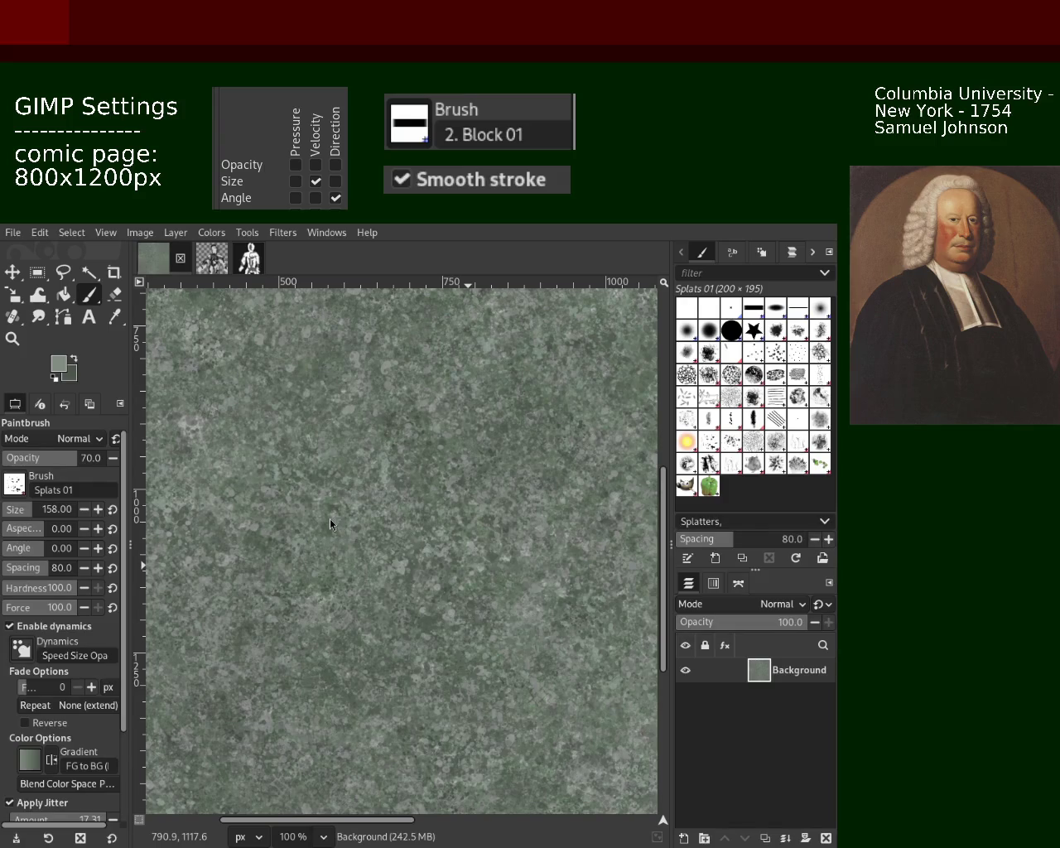
Step: Zoom in on the lower page and stamp splatter dabs in a slightly darker sampled green
{"action": "left_click", "coordinate": [12, 337]}
{"action": "left_click", "coordinate": [335, 571], "text": "ctrl"}
{"action": "left_click", "coordinate": [336, 572]}
{"action": "left_click", "coordinate": [335, 572]}
{"action": "left_click", "coordinate": [336, 572]}
{"action": "left_click", "coordinate": [335, 572]}
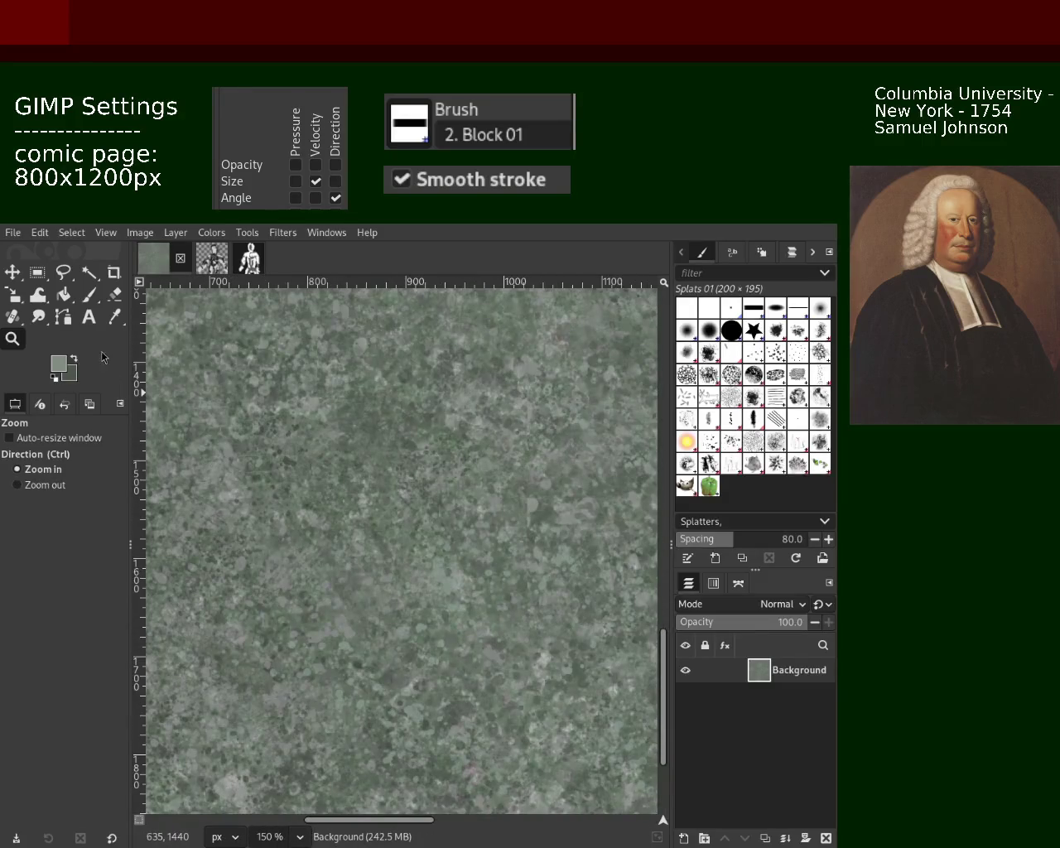
{"action": "left_click", "coordinate": [89, 295]}
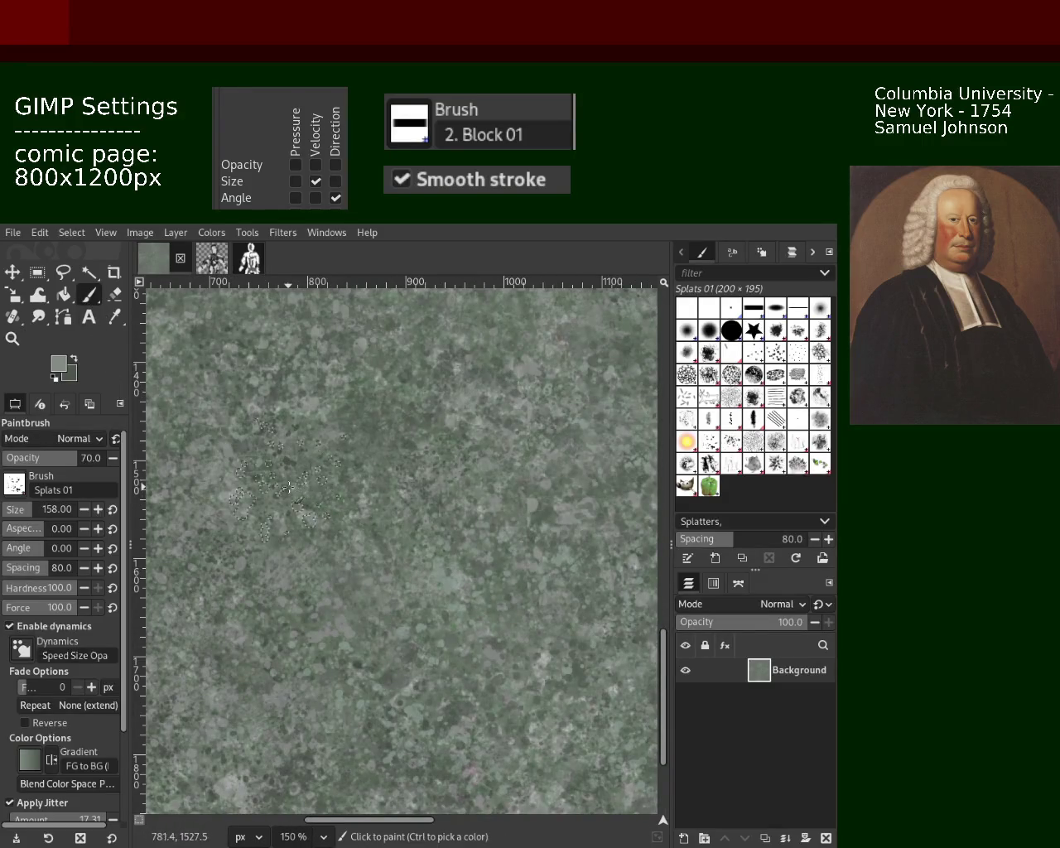
{"action": "left_click", "coordinate": [313, 667]}
{"action": "key", "text": "ctrl"}
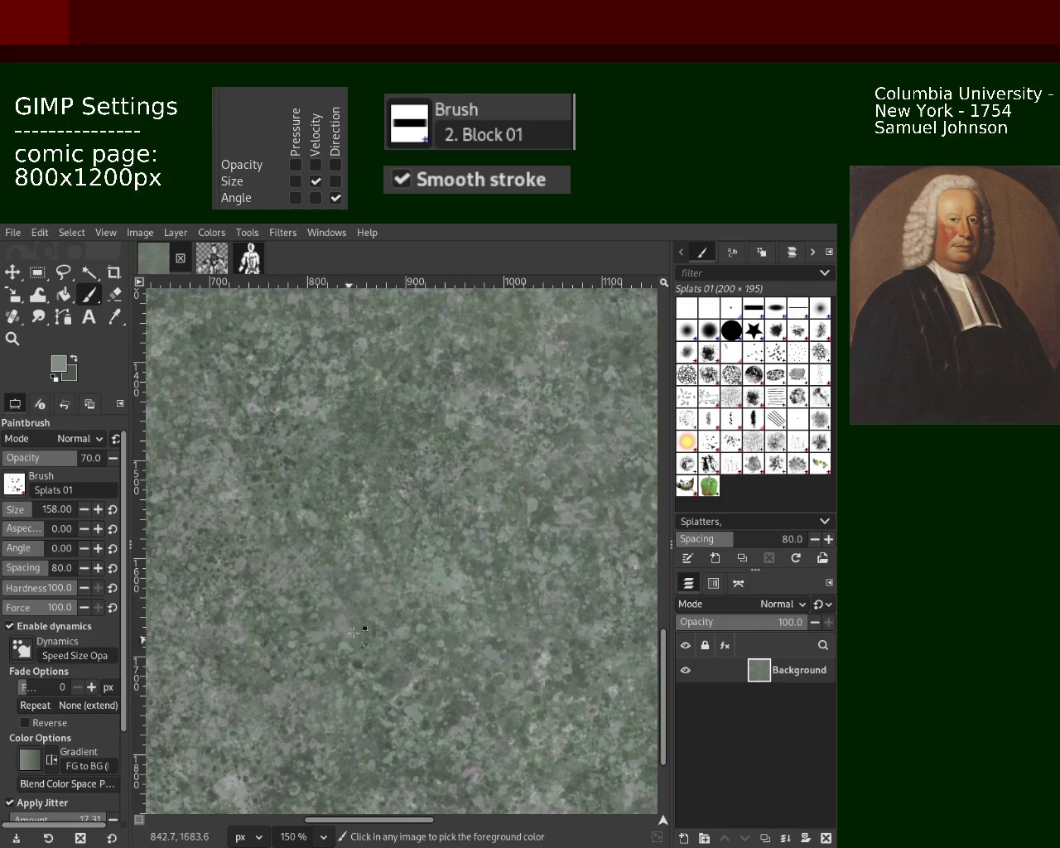
{"action": "left_click", "coordinate": [462, 590], "text": "ctrl"}
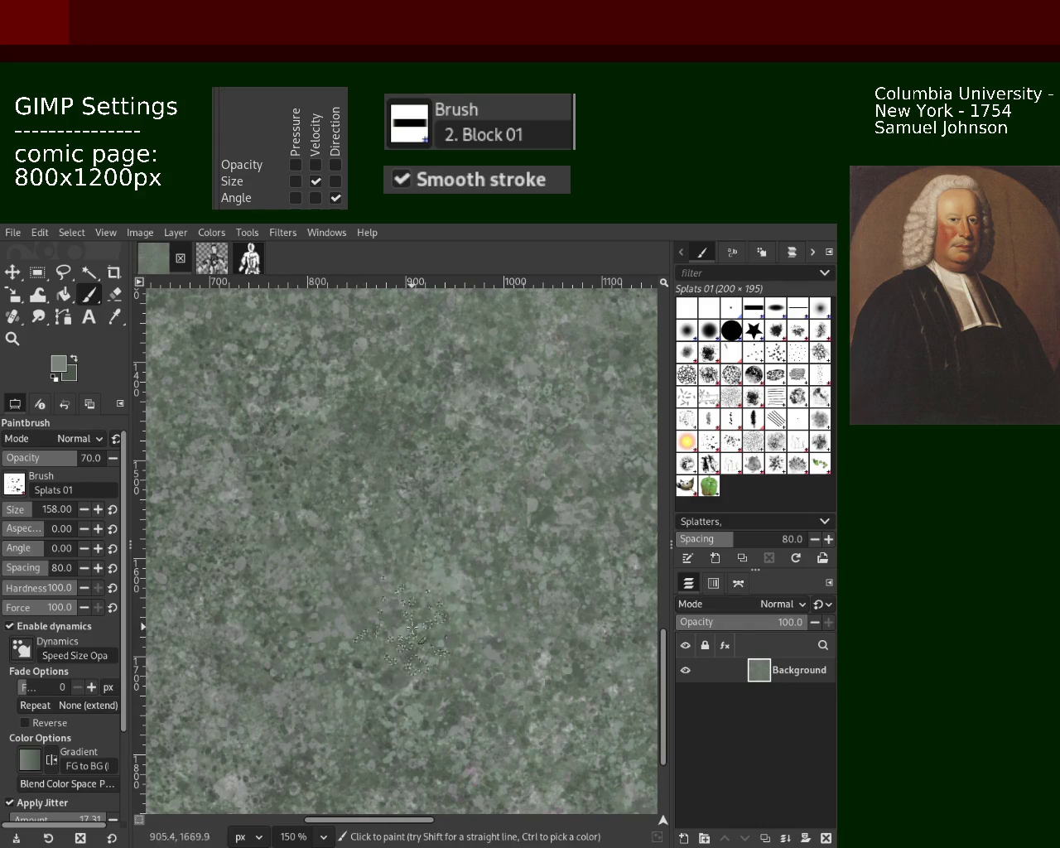
{"action": "left_click", "coordinate": [451, 556]}
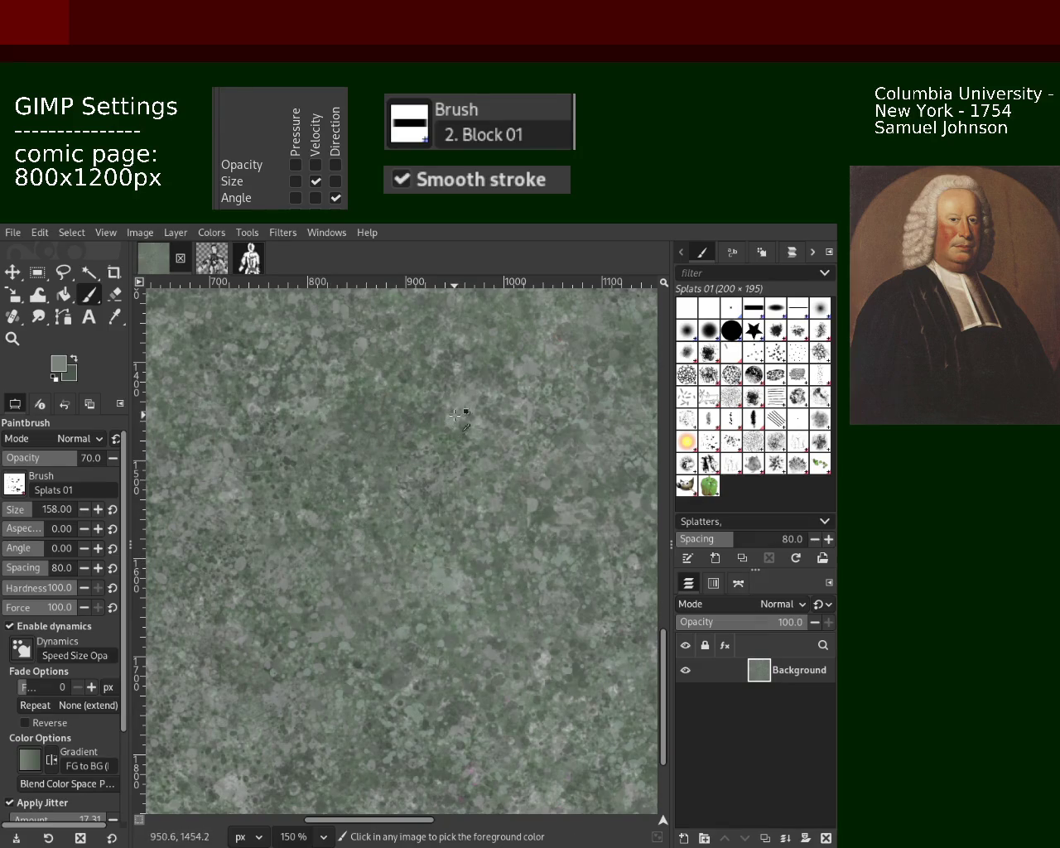
Step: Sample a lighter colour and paint splatters out to the page's left edge, then zoom out
{"action": "left_click", "coordinate": [479, 423], "text": "ctrl"}
{"action": "mouse_move", "coordinate": [478, 423]}
{"action": "left_mouse_down"}
{"action": "mouse_move", "coordinate": [273, 595]}
{"action": "mouse_move", "coordinate": [217, 457]}
{"action": "left_mouse_up"}
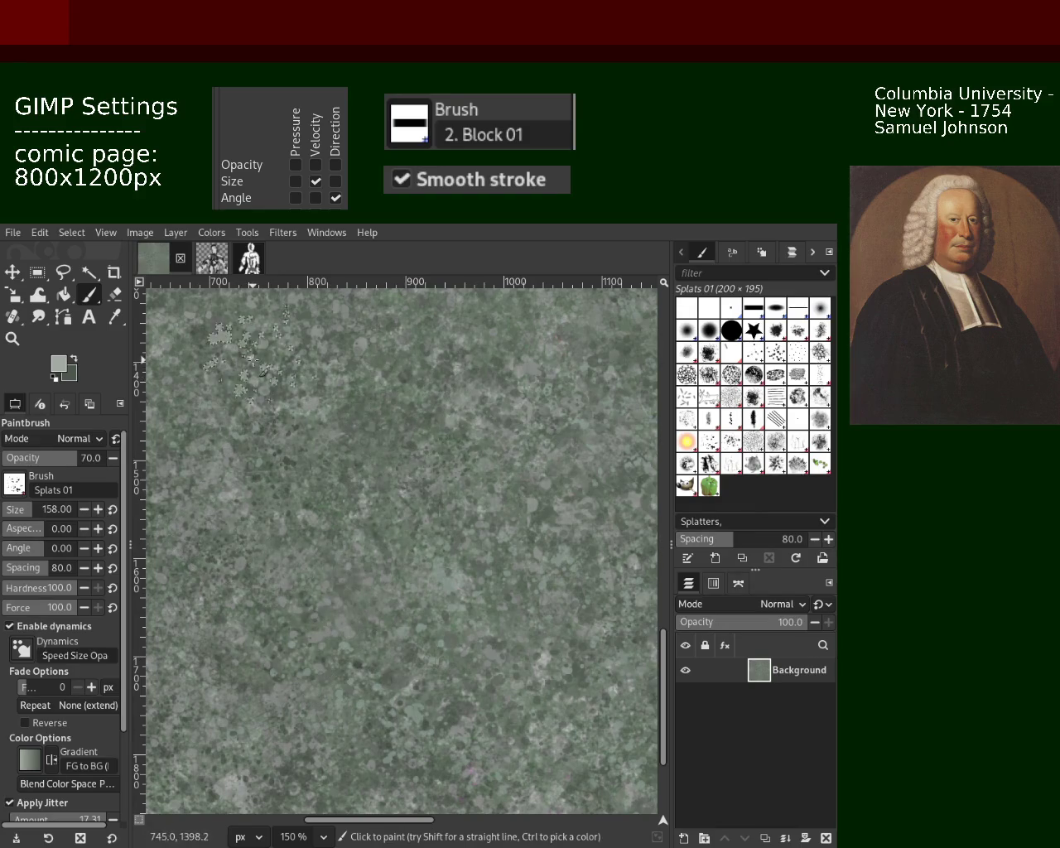
{"action": "left_click_drag", "start_coordinate": [217, 457], "coordinate": [147, 456]}
{"action": "left_click", "coordinate": [13, 339]}
{"action": "left_click", "coordinate": [397, 497], "text": "ctrl"}
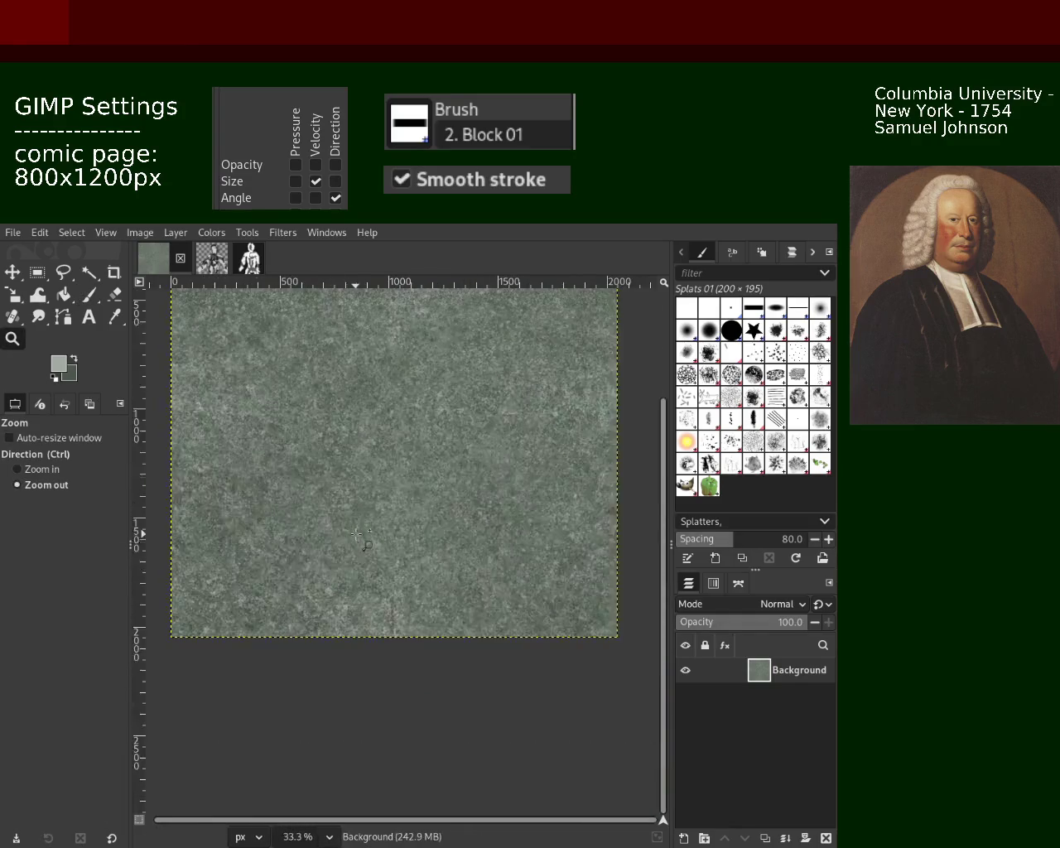
{"action": "left_click", "coordinate": [486, 550]}
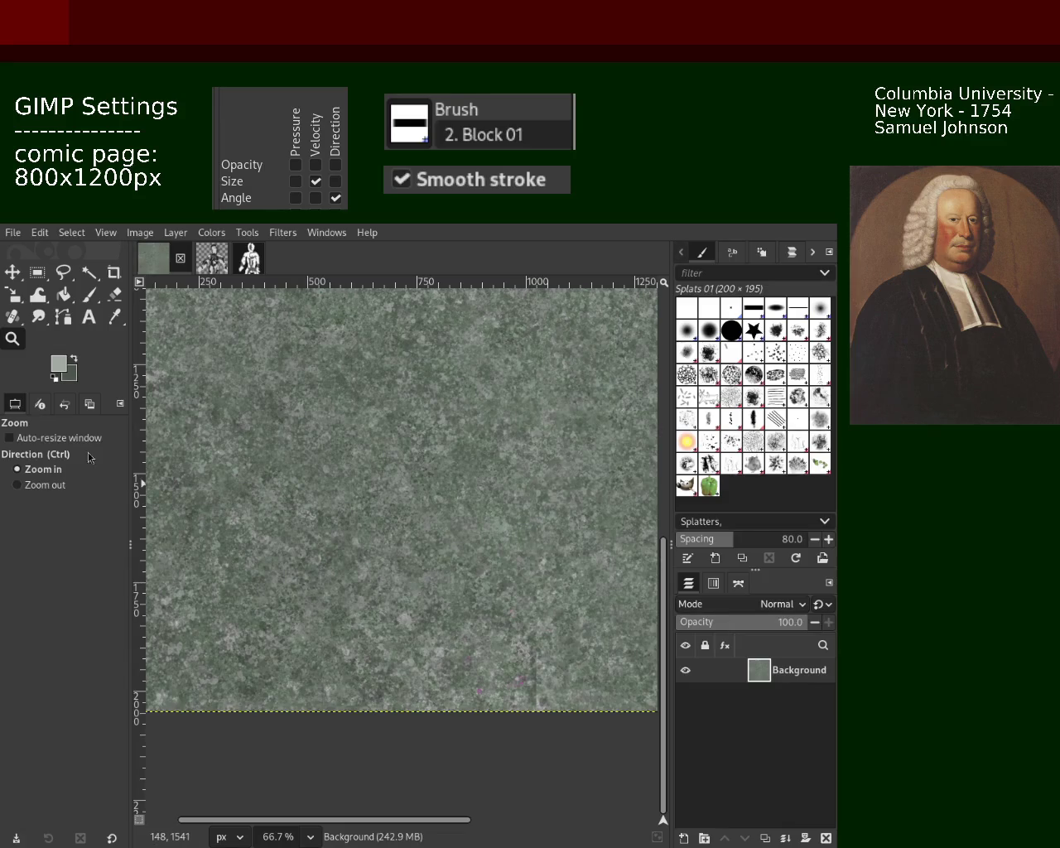
{"action": "left_click", "coordinate": [393, 357], "text": "ctrl"}
Step: Zoom in close to 150% and stamp a splat cluster, then undo it
{"action": "left_click", "coordinate": [392, 358]}
{"action": "double_click", "coordinate": [393, 358]}
{"action": "key", "text": "p"}
{"action": "left_click", "coordinate": [347, 423]}
{"action": "key", "text": "ctrl+z"}
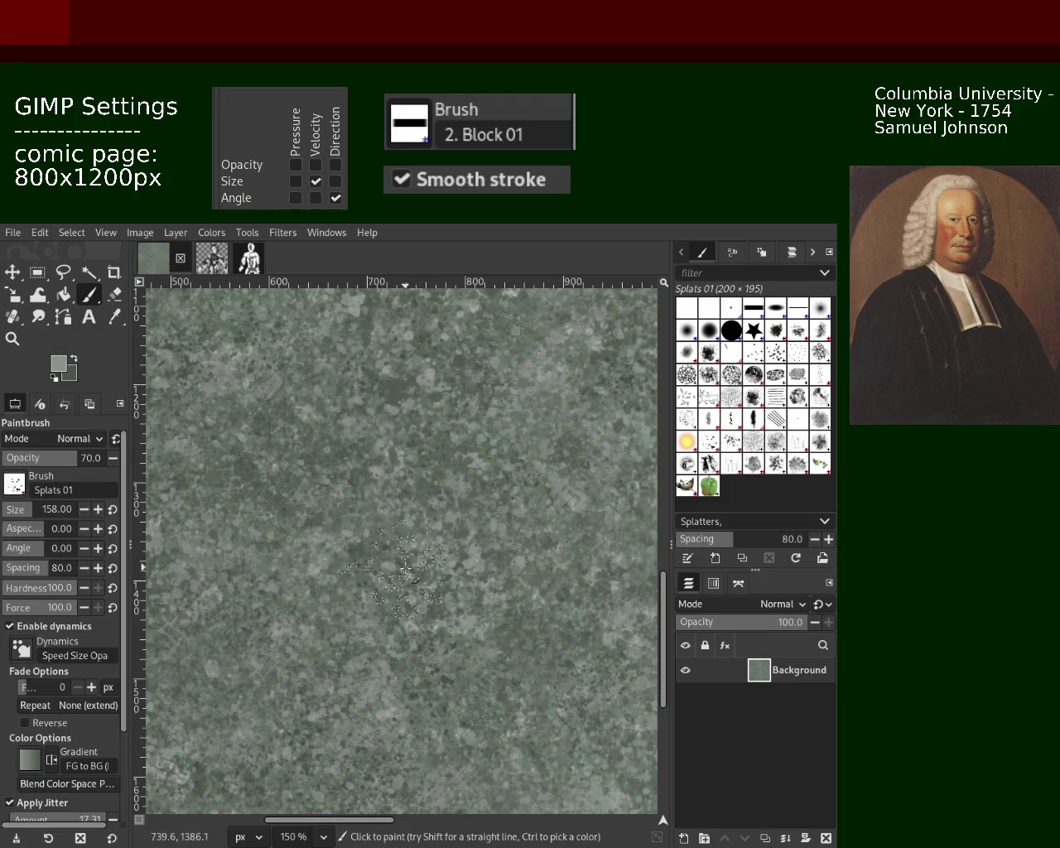
Step: Adjust the zoom, sample a texture colour, and stamp a splatter cluster near the view centre
{"action": "key", "text": "z"}
{"action": "scroll", "coordinate": [401, 497], "scroll_direction": "down", "scroll_amount": 3}
{"action": "scroll", "coordinate": [401, 497], "scroll_direction": "down", "scroll_amount": 1}
{"action": "scroll", "coordinate": [342, 539], "scroll_direction": "up", "scroll_amount": 1}
{"action": "scroll", "coordinate": [342, 539], "scroll_direction": "up", "scroll_amount": 1}
{"action": "scroll", "coordinate": [342, 539], "scroll_direction": "up", "scroll_amount": 2}
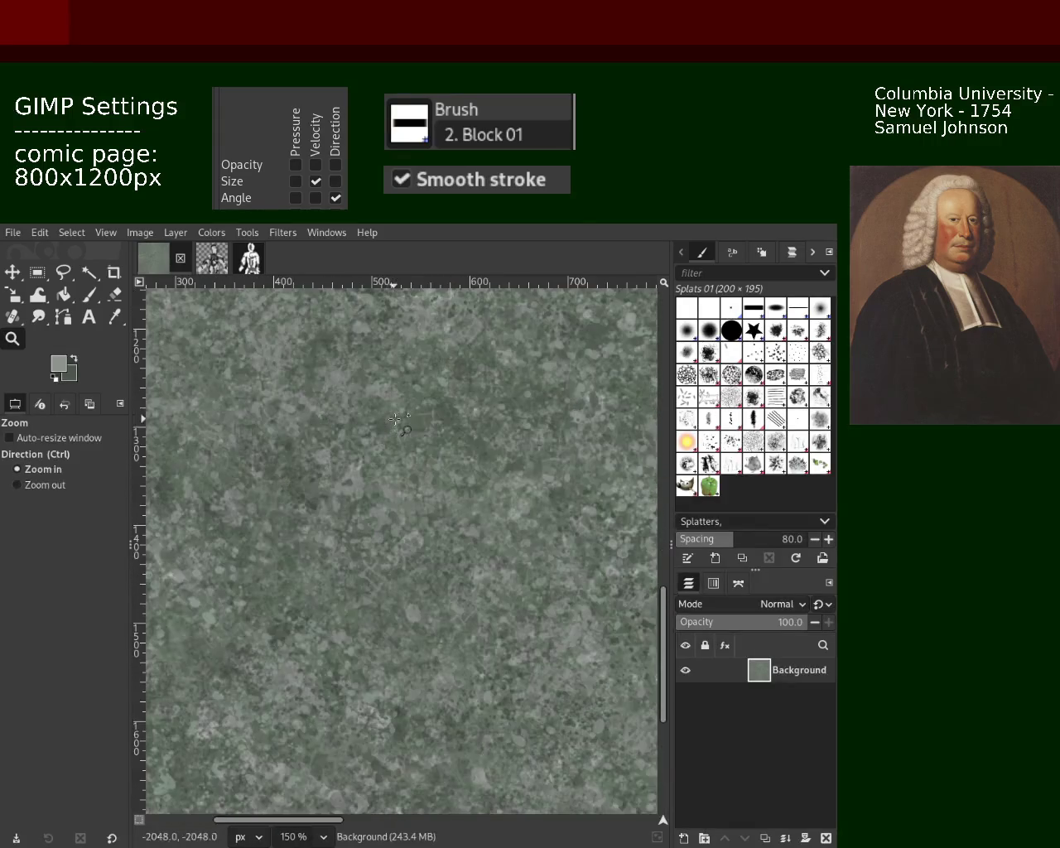
{"action": "key", "text": "p"}
{"action": "left_click", "coordinate": [370, 470], "text": "ctrl"}
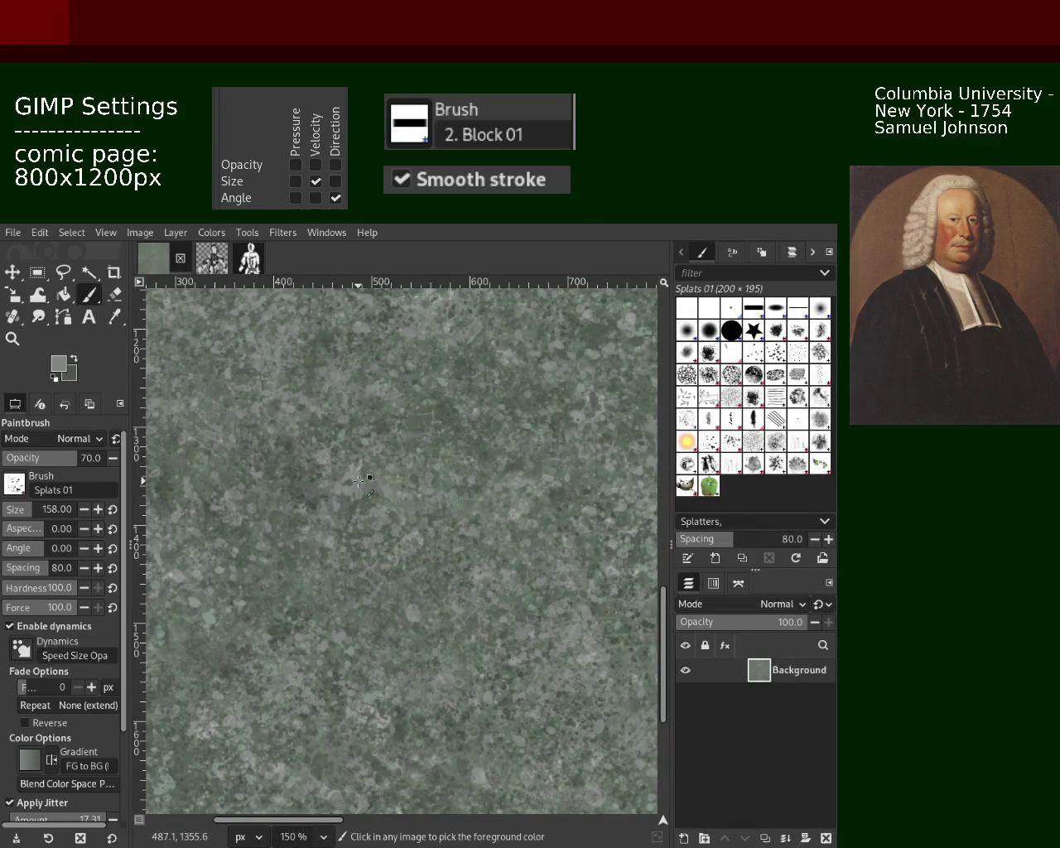
{"action": "left_click", "coordinate": [480, 530]}
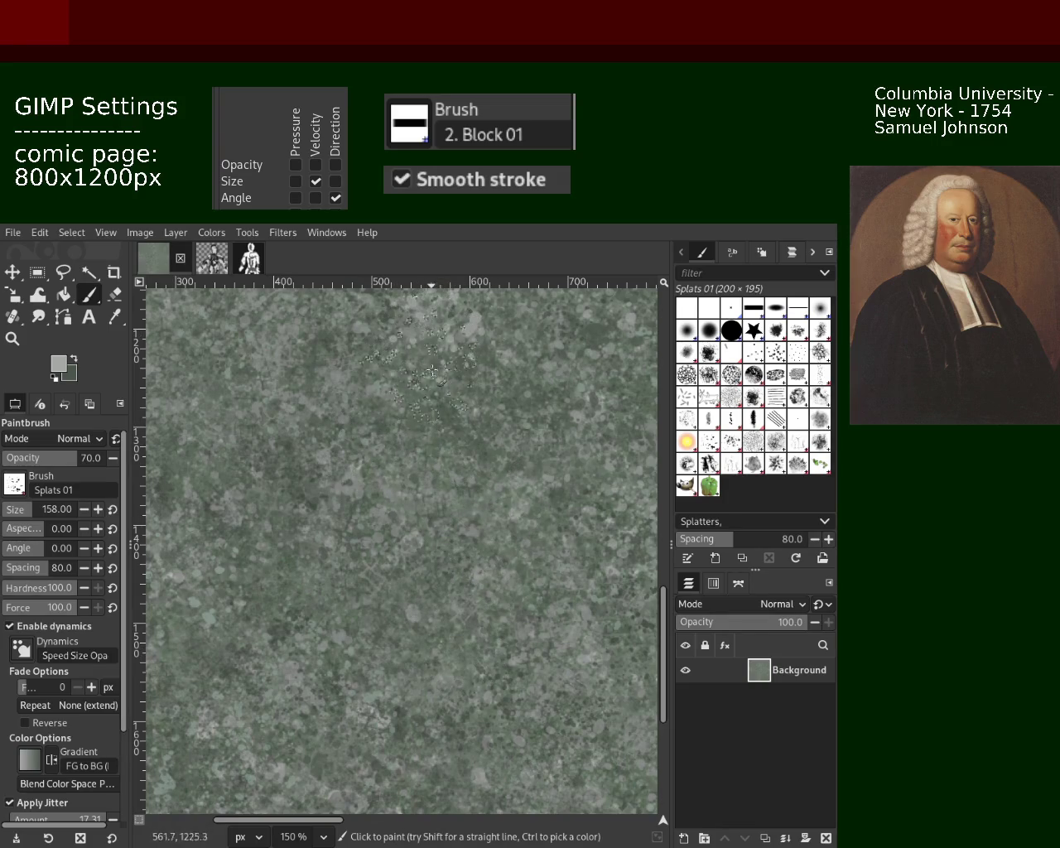
Step: Sample darker and re-sampled colours and stamp splatter clusters in the upper middle and left side
{"action": "left_click", "coordinate": [382, 494], "text": "ctrl"}
{"action": "left_click", "coordinate": [351, 448]}
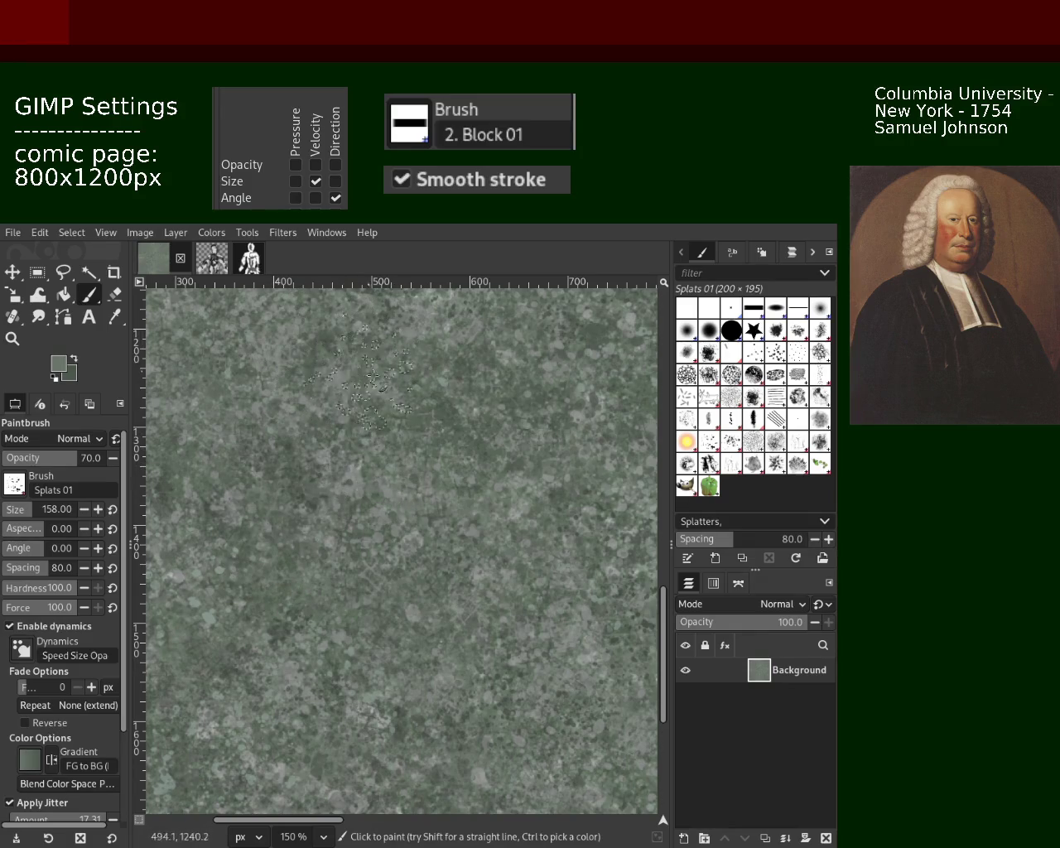
{"action": "left_click", "coordinate": [590, 360], "text": "ctrl"}
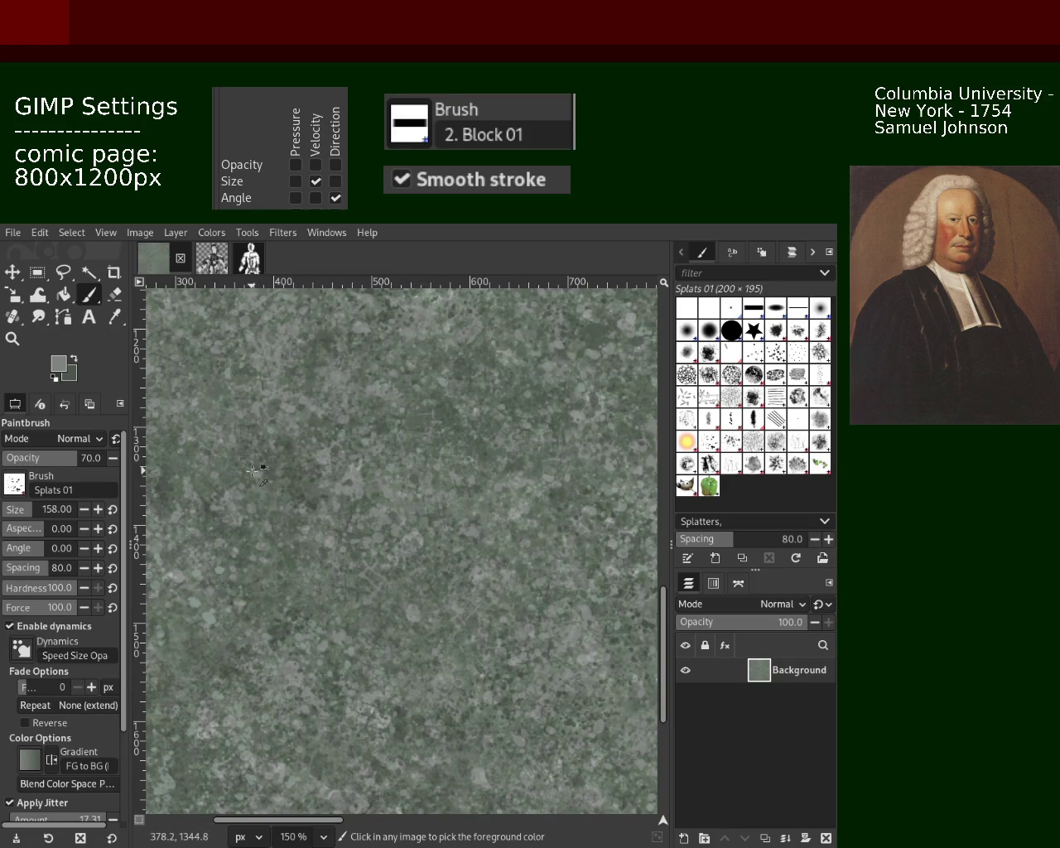
{"action": "left_click", "coordinate": [414, 441]}
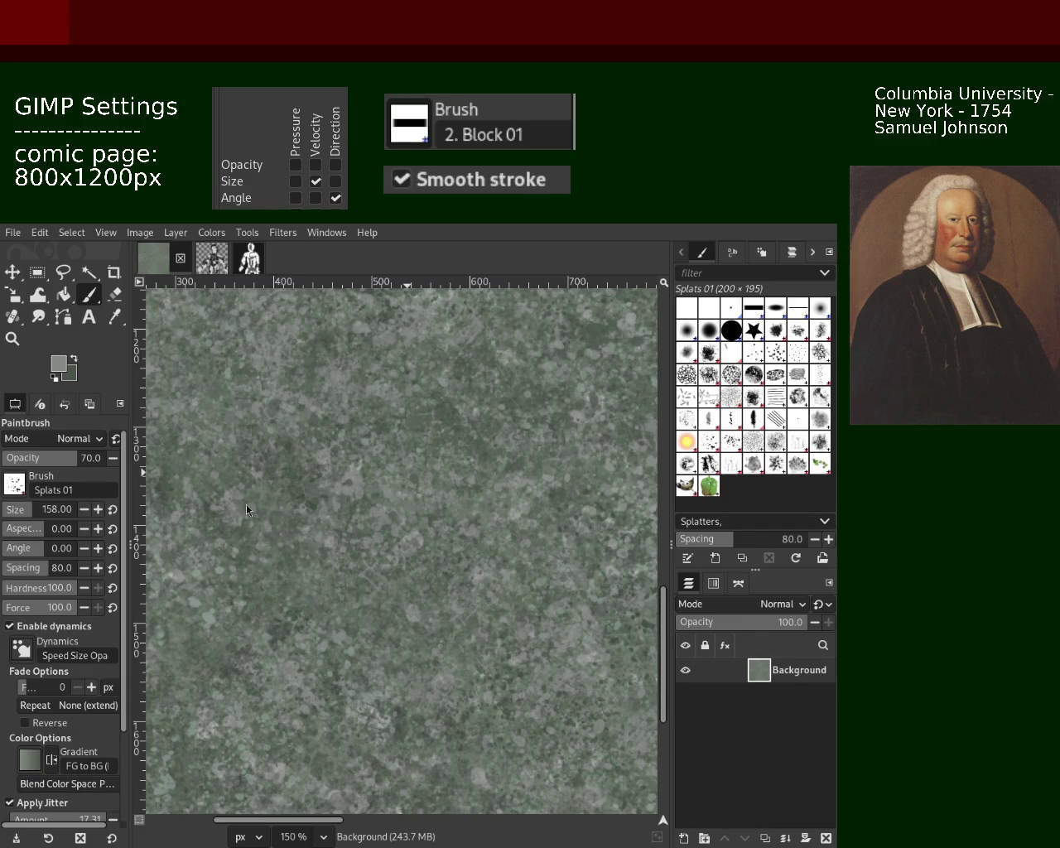
Step: Paint splatters upper-left, darker ones lower right, and a small lighter splat near the bottom
{"action": "left_click_drag", "start_coordinate": [219, 394], "coordinate": [277, 438]}
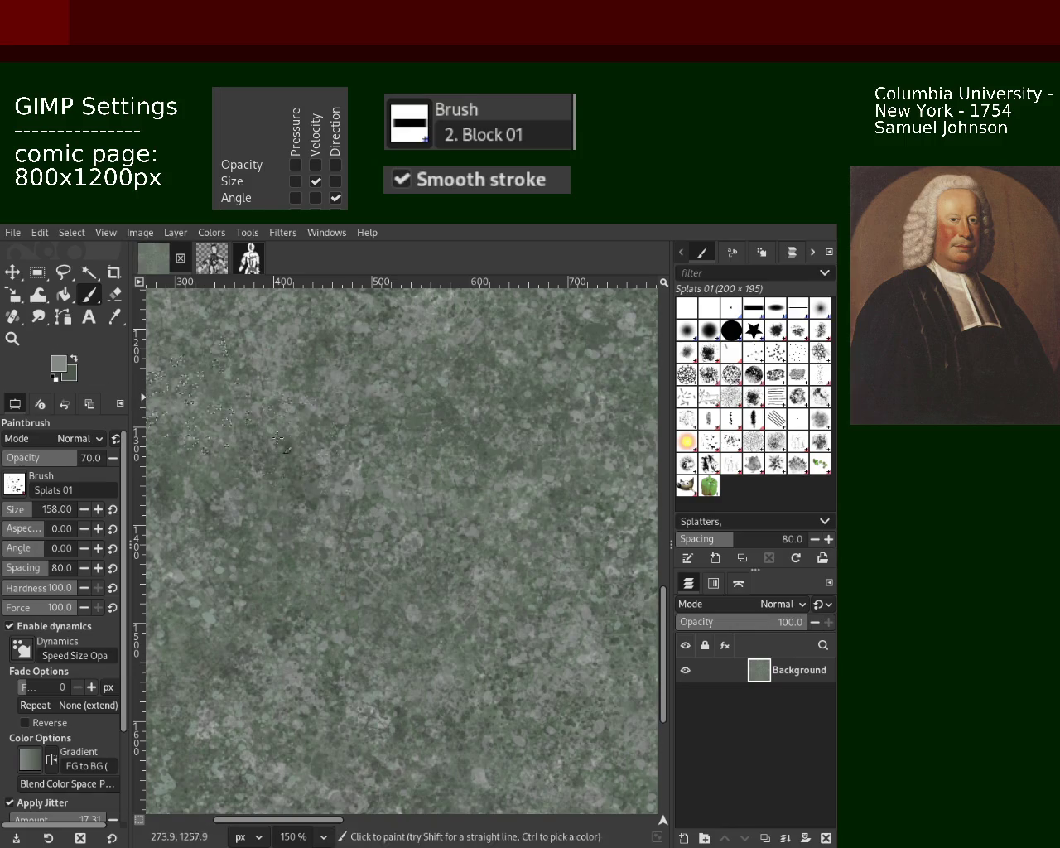
{"action": "left_click", "coordinate": [426, 477], "text": "ctrl"}
{"action": "left_click_drag", "start_coordinate": [426, 481], "coordinate": [434, 527]}
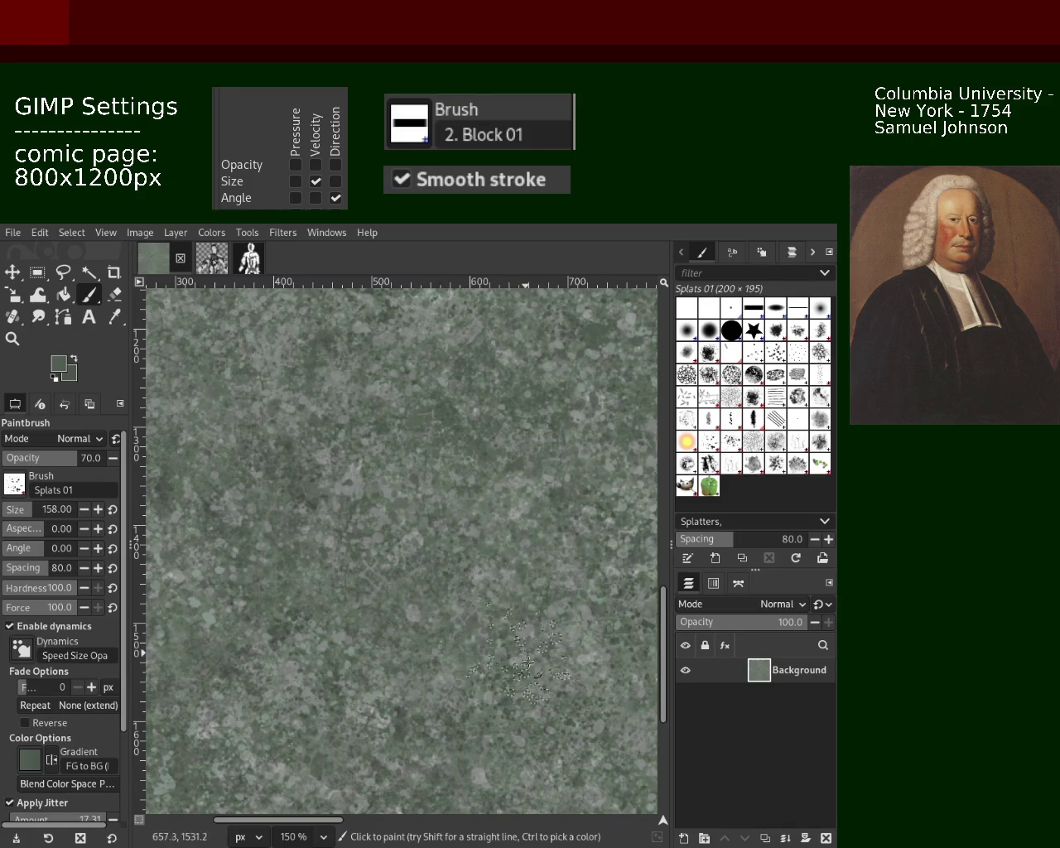
{"action": "left_click", "coordinate": [568, 623], "text": "ctrl"}
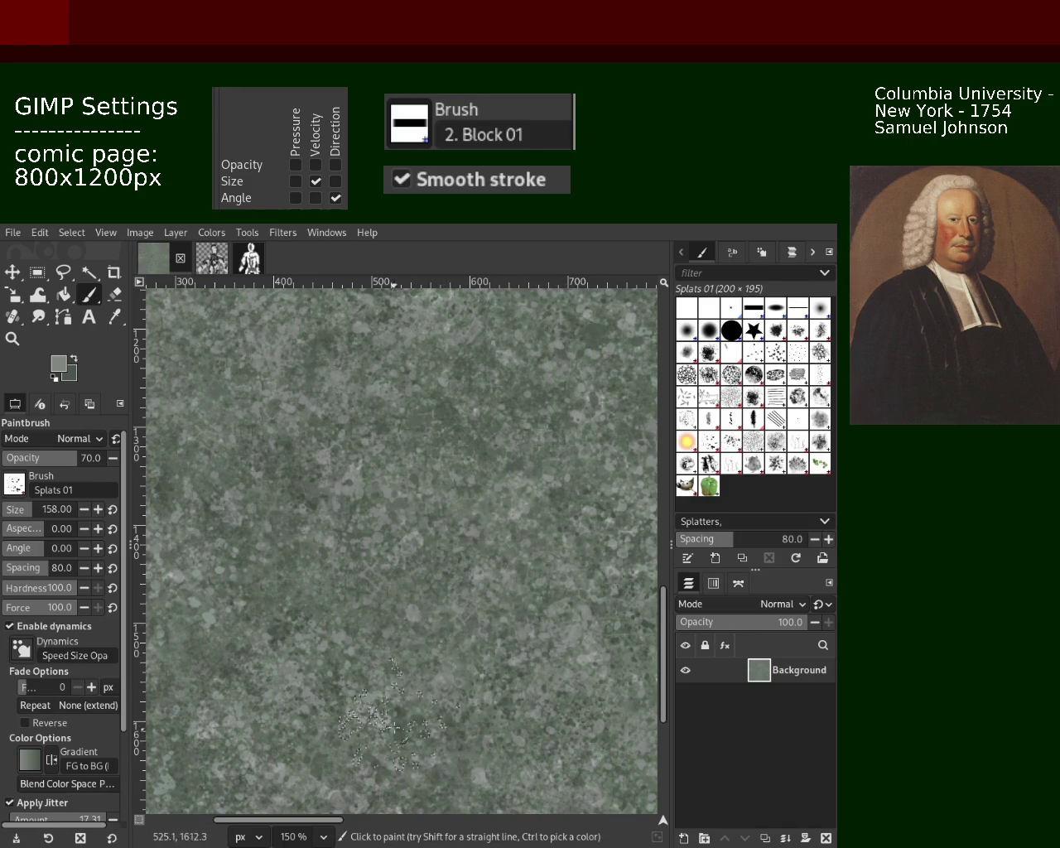
{"action": "left_click", "coordinate": [307, 659]}
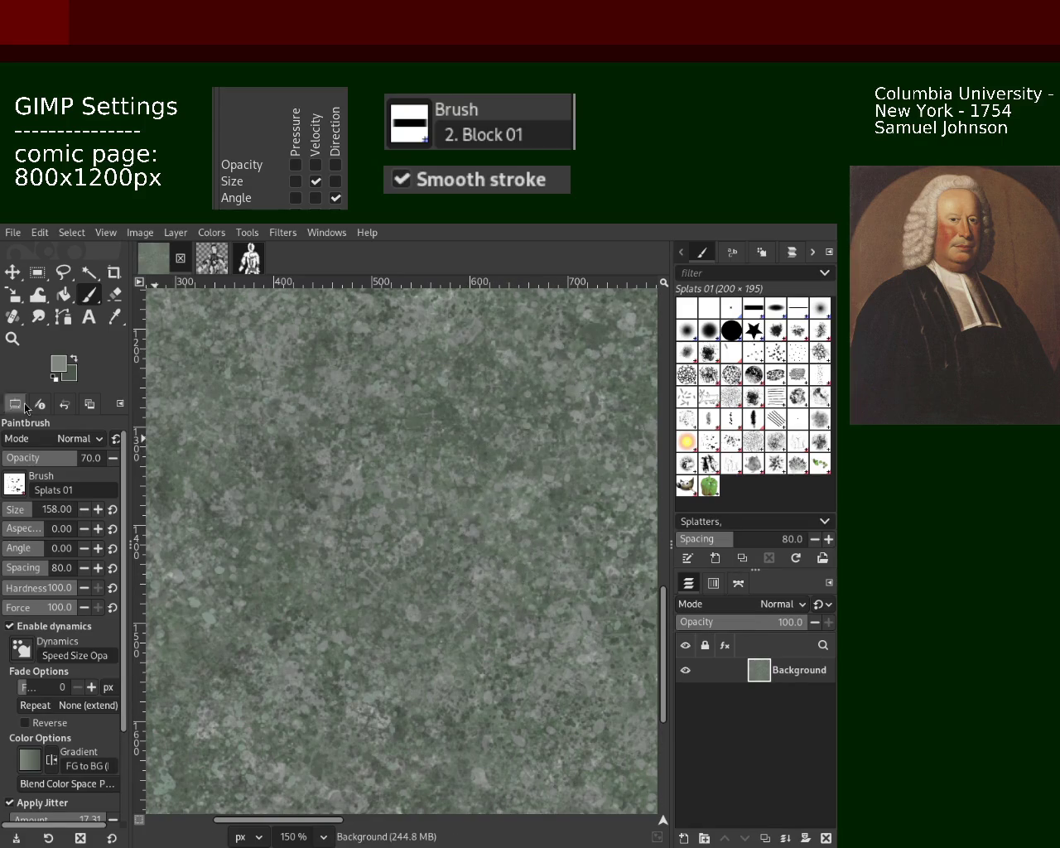
Step: Zoom to 200%, sample a lighter grey, and paint splatter dabs near the view centre
{"action": "left_click", "coordinate": [13, 338]}
{"action": "scroll", "coordinate": [376, 471], "scroll_direction": "down", "scroll_amount": 4}
{"action": "scroll", "coordinate": [376, 471], "scroll_direction": "up", "scroll_amount": 2}
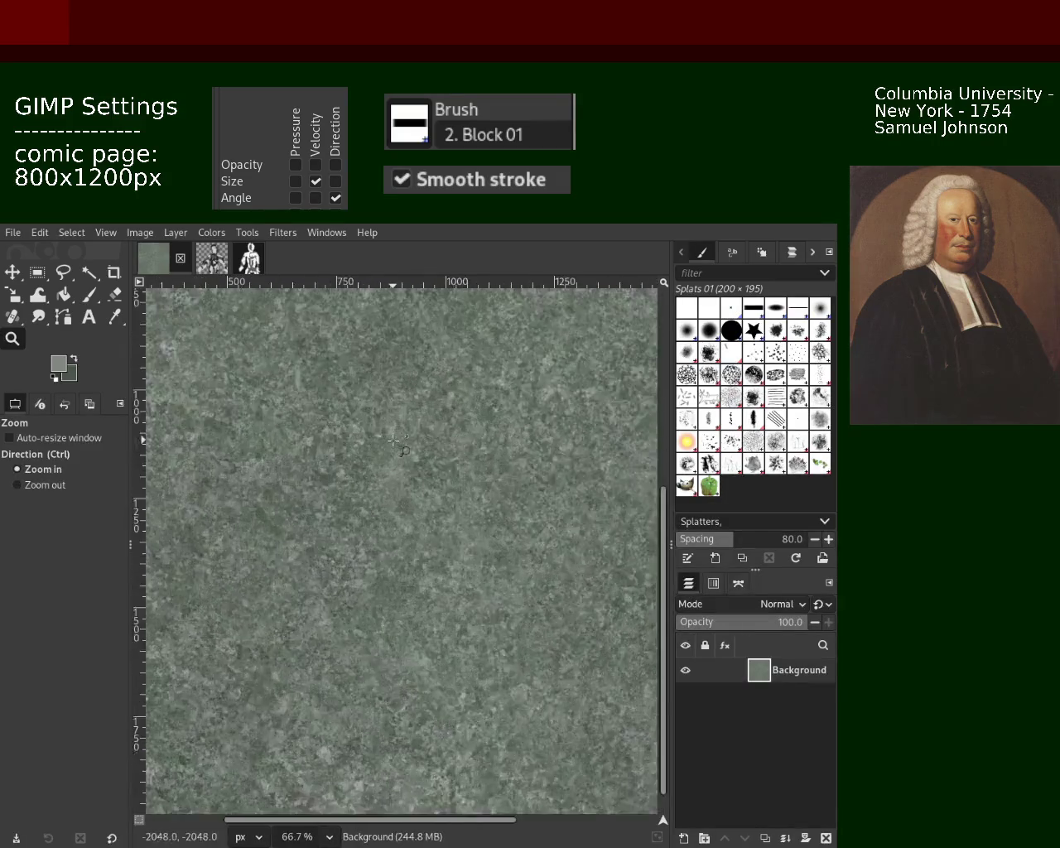
{"action": "scroll", "coordinate": [376, 471], "scroll_direction": "up", "scroll_amount": 1}
{"action": "scroll", "coordinate": [376, 471], "scroll_direction": "up", "scroll_amount": 1}
{"action": "scroll", "coordinate": [376, 472], "scroll_direction": "up", "scroll_amount": 1}
{"action": "left_click", "coordinate": [99, 295]}
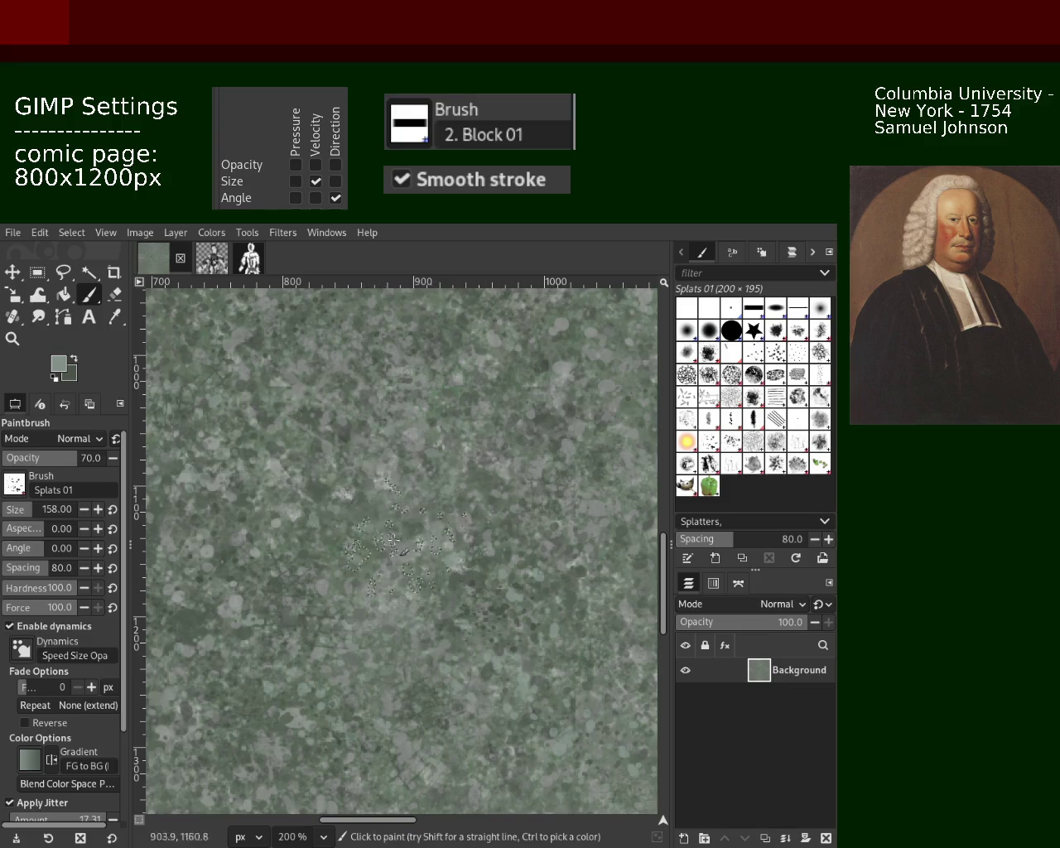
{"action": "left_click", "coordinate": [393, 483], "text": "ctrl"}
{"action": "left_click_drag", "start_coordinate": [392, 483], "coordinate": [395, 502]}
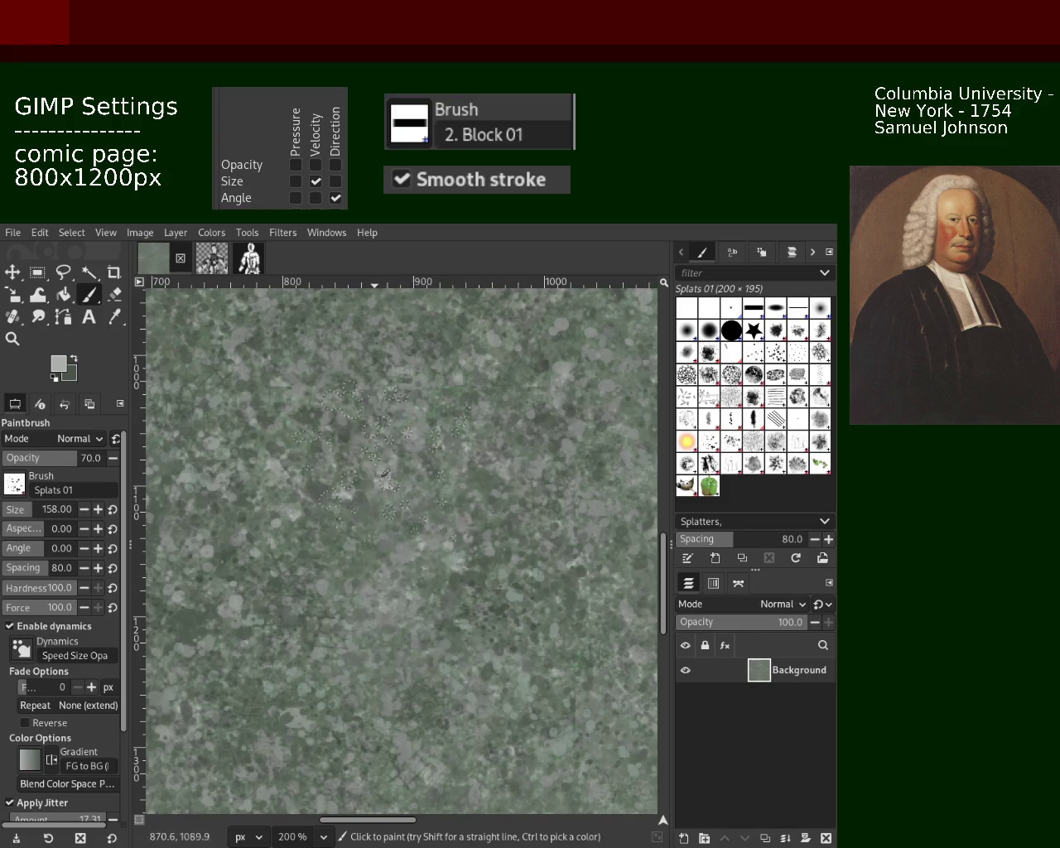
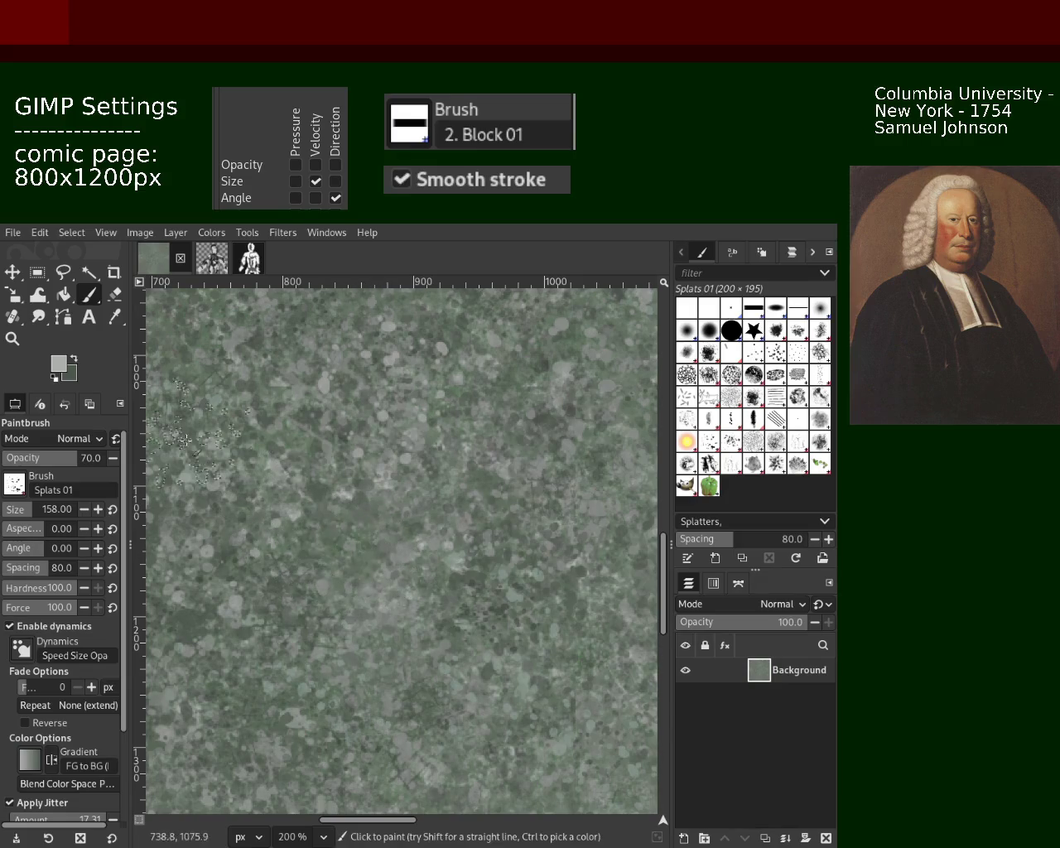
Step: Set the foreground paint colour to a dark green for the splatter texture
{"action": "left_click", "coordinate": [328, 493], "text": "ctrl"}
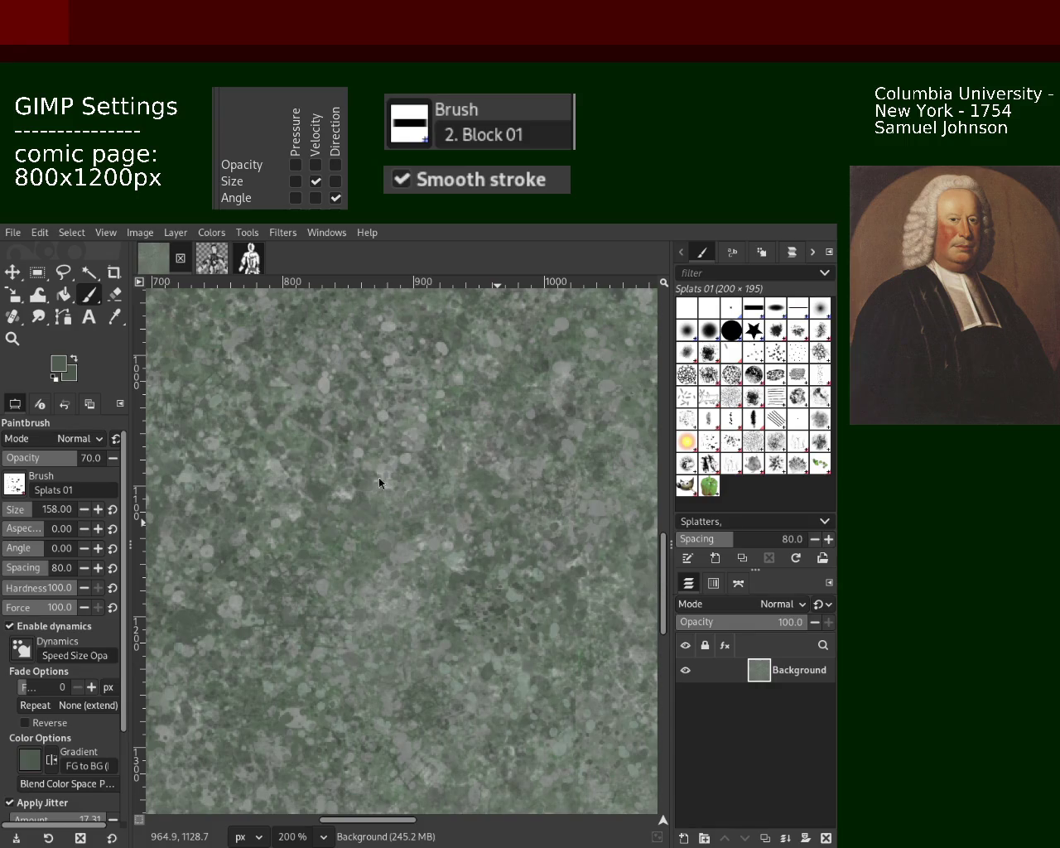
Step: Fit the whole texture in view, zoom to 200% on another area, and reselect the Paintbrush
{"action": "left_click", "coordinate": [12, 338]}
{"action": "left_click", "coordinate": [360, 479]}
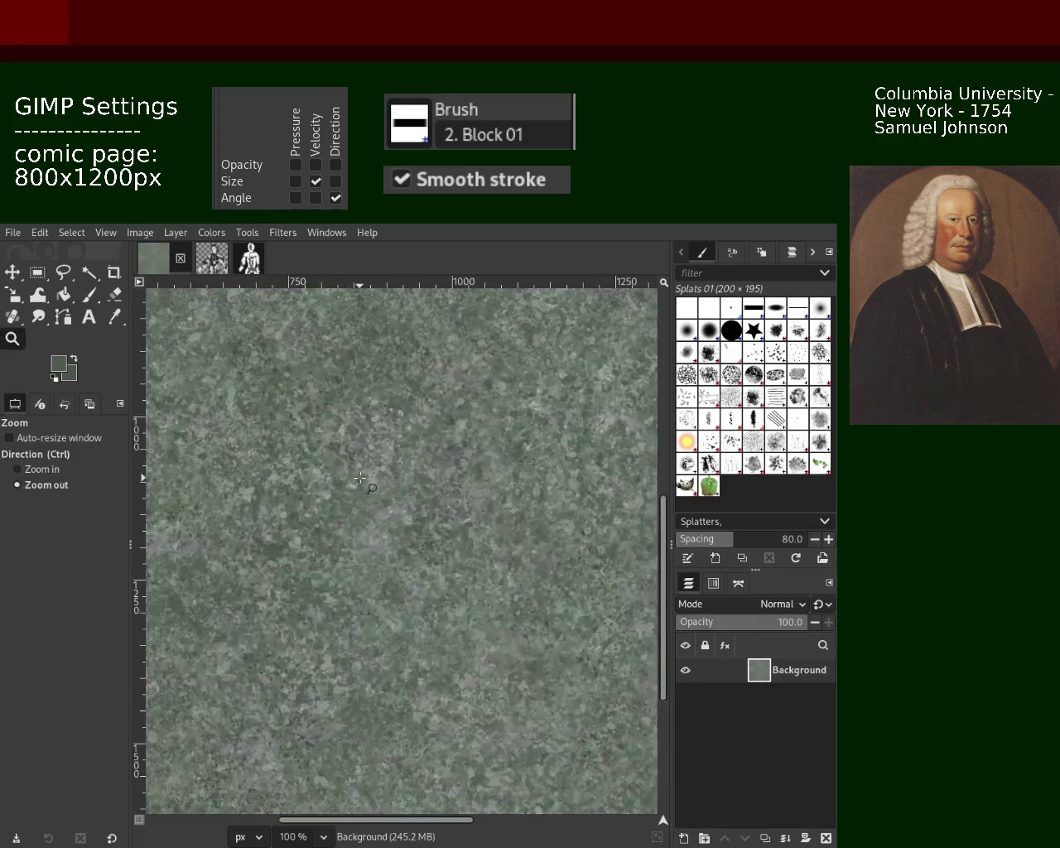
{"action": "key", "text": "shift+ctrl+j"}
{"action": "key", "text": "shift+2"}
{"action": "key", "text": "2"}
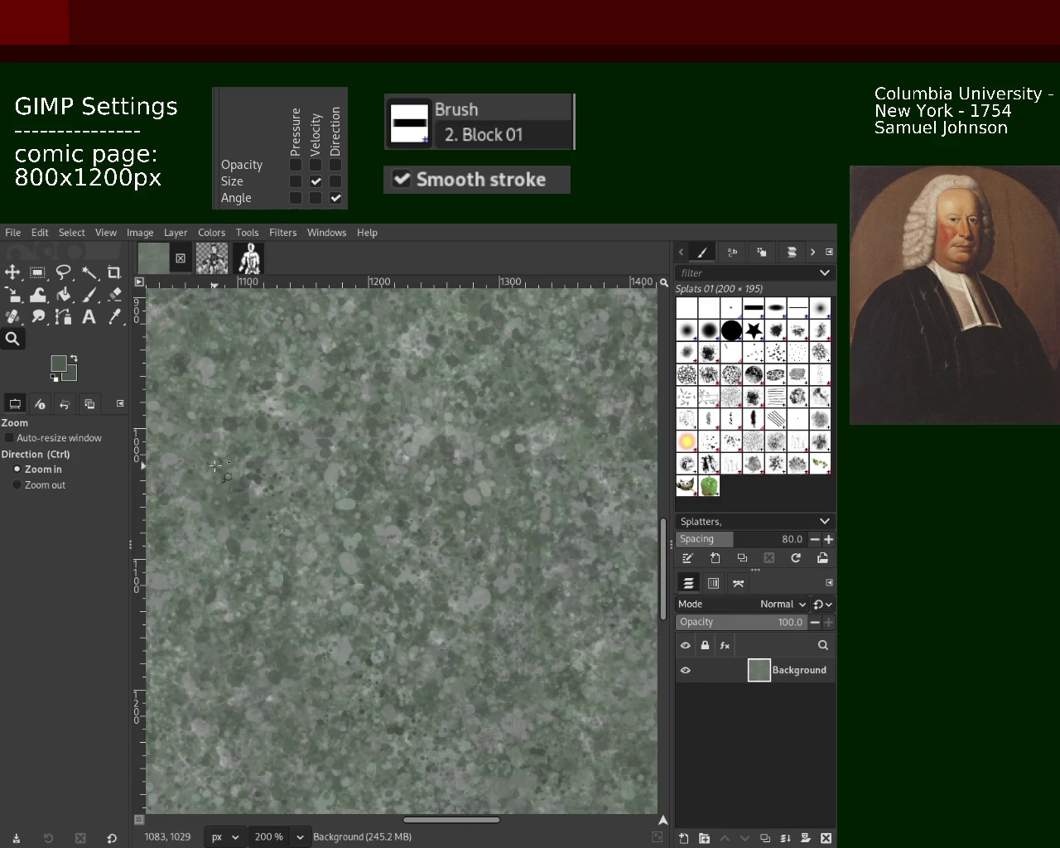
{"action": "left_click", "coordinate": [86, 297]}
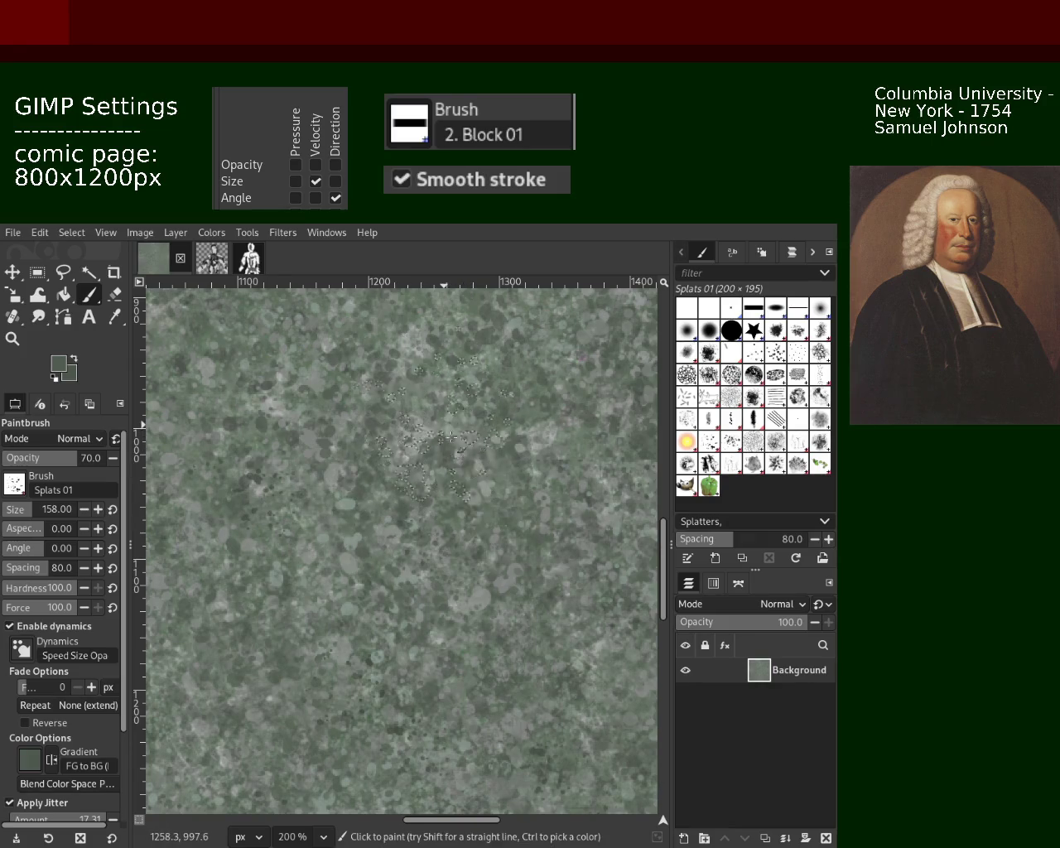
{"action": "key", "text": "ctrl"}
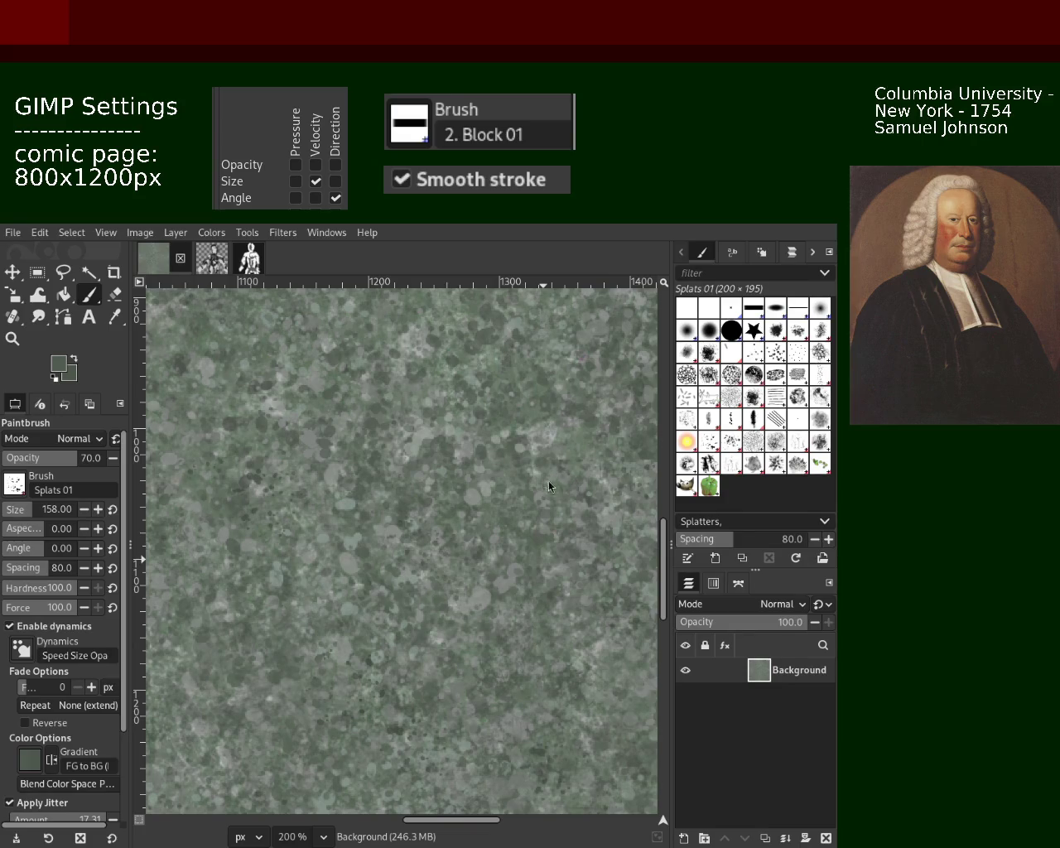
Step: Sample a grey-green from the texture and paint splatter dabs across the lower middle
{"action": "left_click", "coordinate": [350, 495], "text": "ctrl"}
{"action": "left_click_drag", "start_coordinate": [373, 489], "coordinate": [341, 570]}
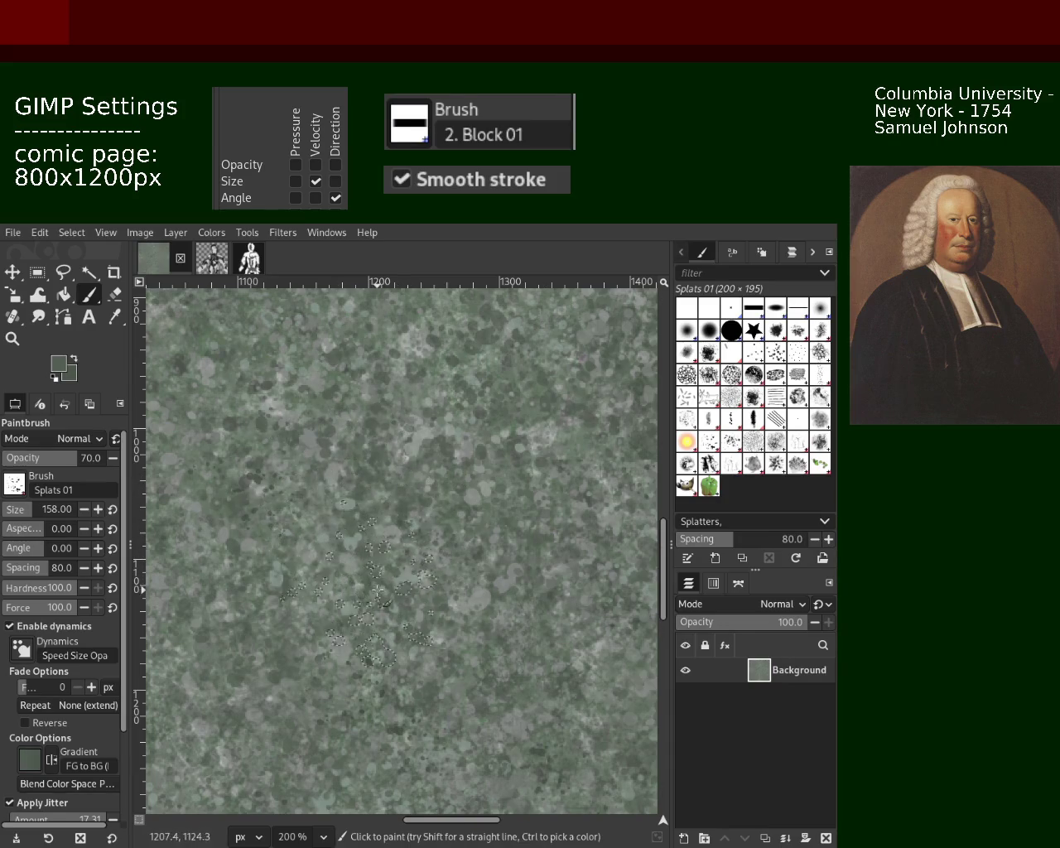
Step: Zoom in on the upper middle, paint Splats 01 dabs, and sample a grey-green from the canvas
{"action": "key", "text": "z"}
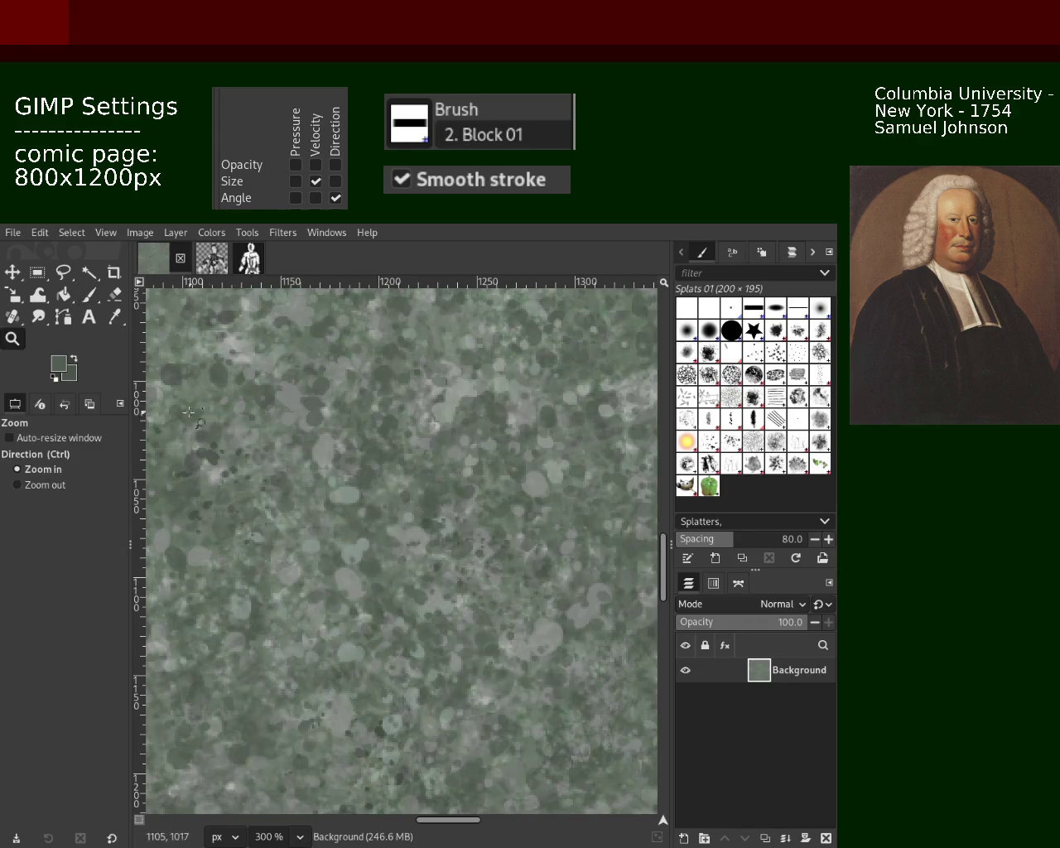
{"action": "left_click", "coordinate": [425, 524]}
{"action": "left_click", "coordinate": [414, 497]}
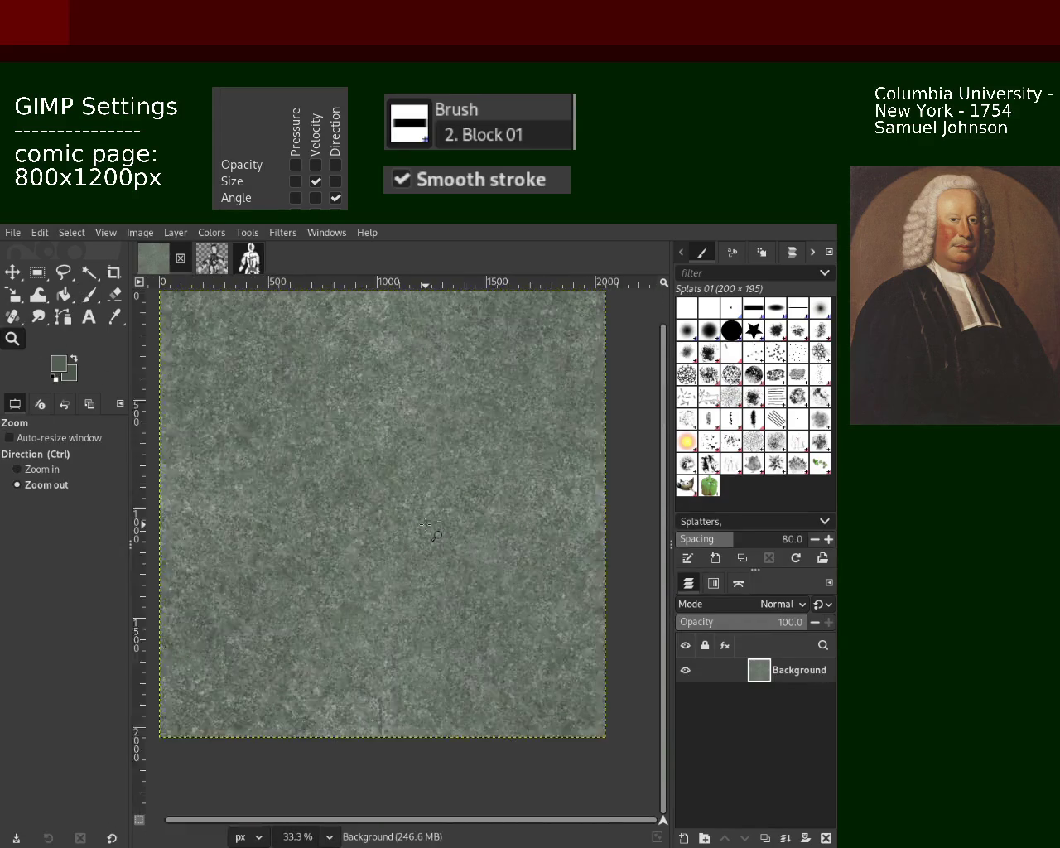
{"action": "left_click", "coordinate": [367, 407], "text": "ctrl"}
{"action": "left_click", "coordinate": [367, 407]}
{"action": "left_click", "coordinate": [553, 488]}
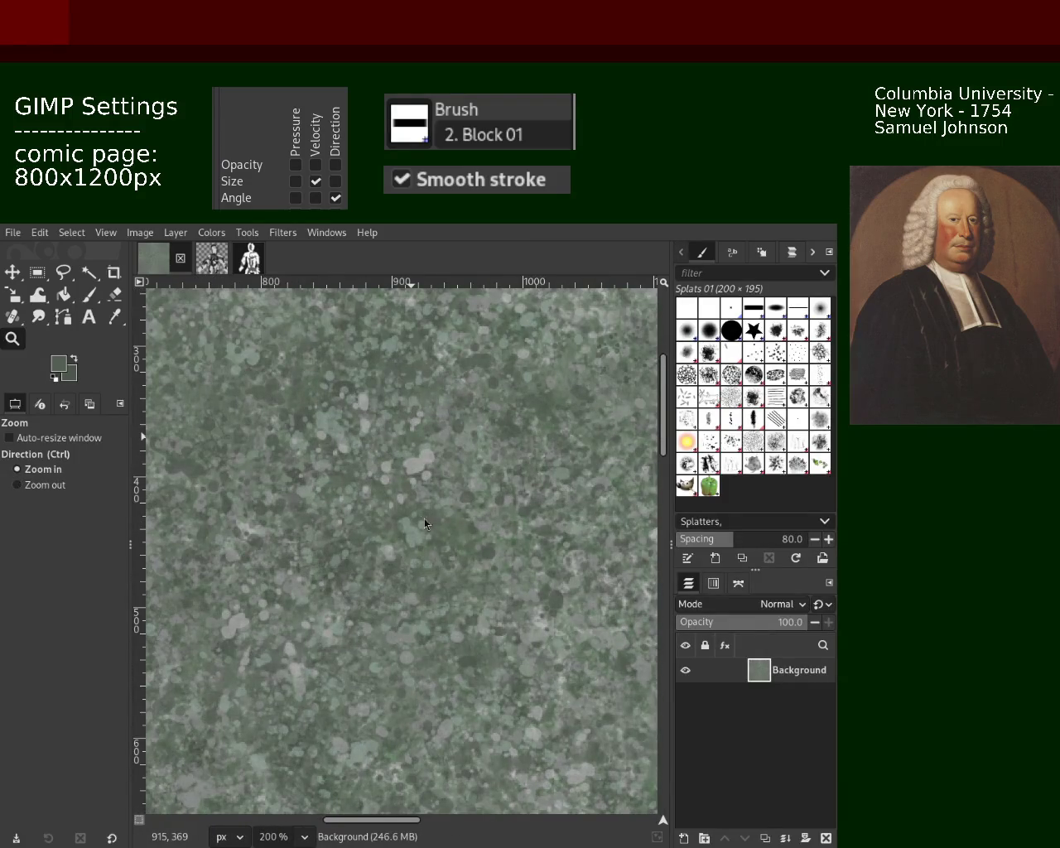
{"action": "left_click", "coordinate": [90, 294]}
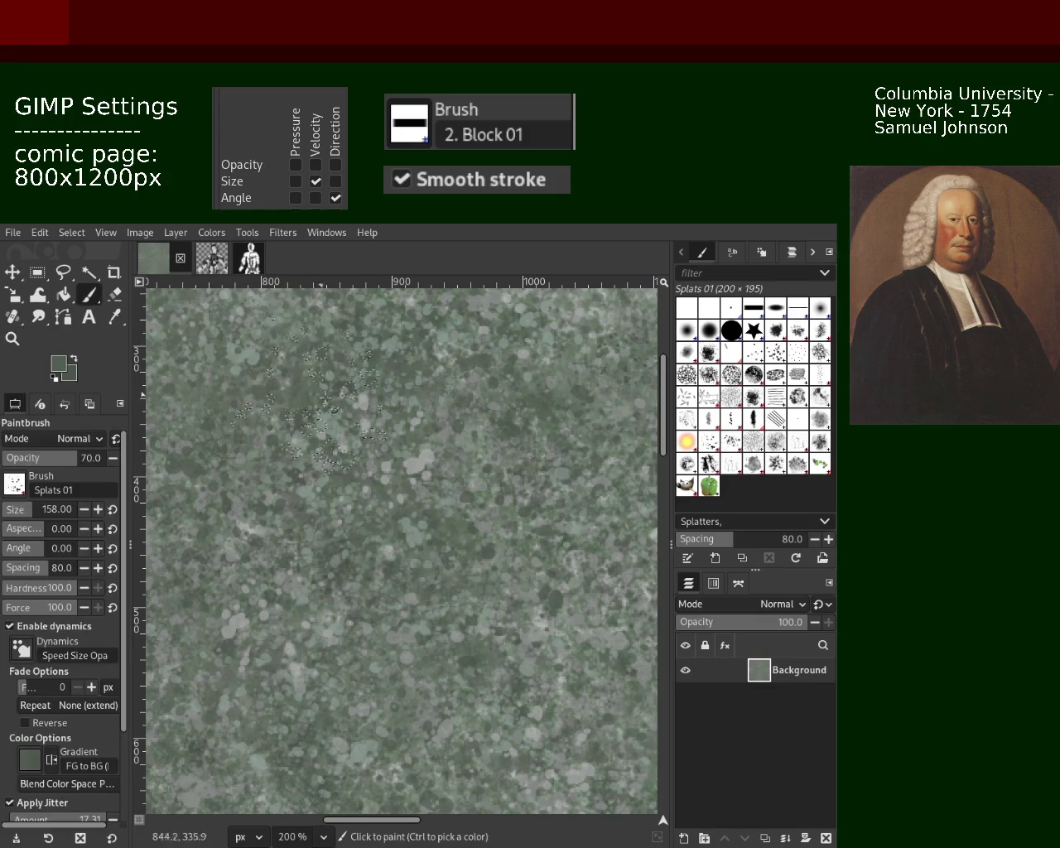
{"action": "left_click_drag", "start_coordinate": [348, 397], "coordinate": [388, 488]}
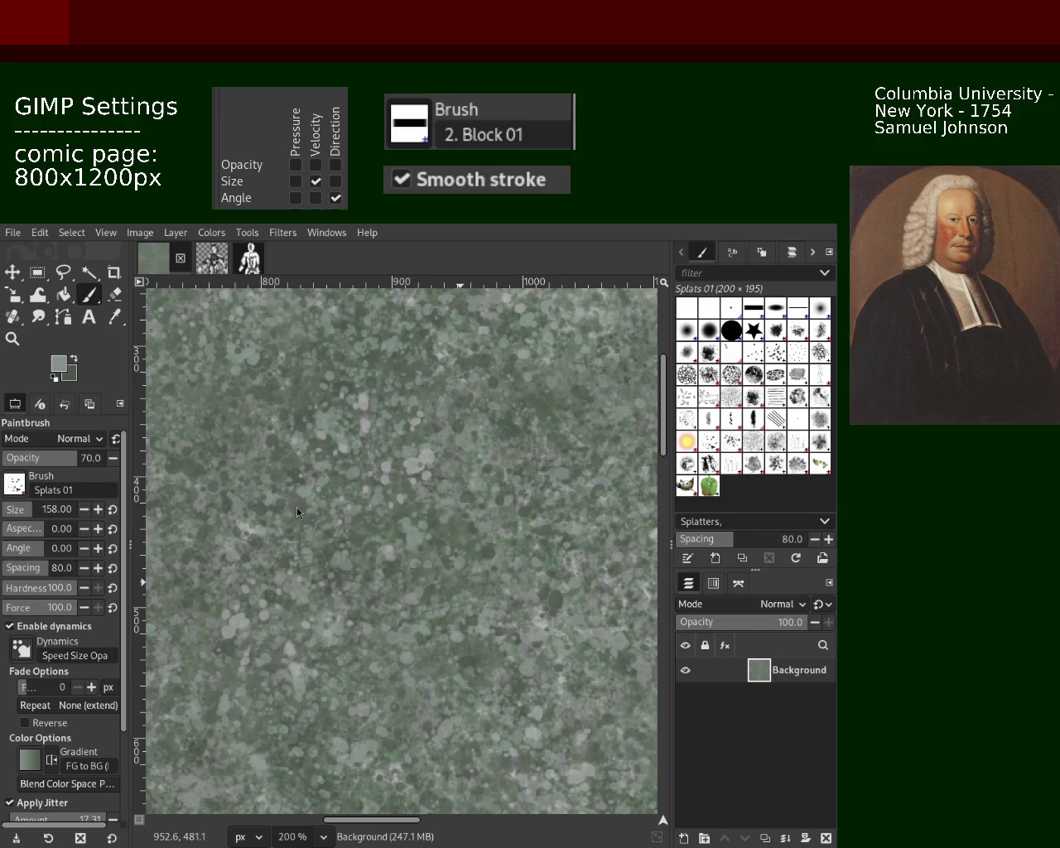
{"action": "key", "text": "ctrl"}
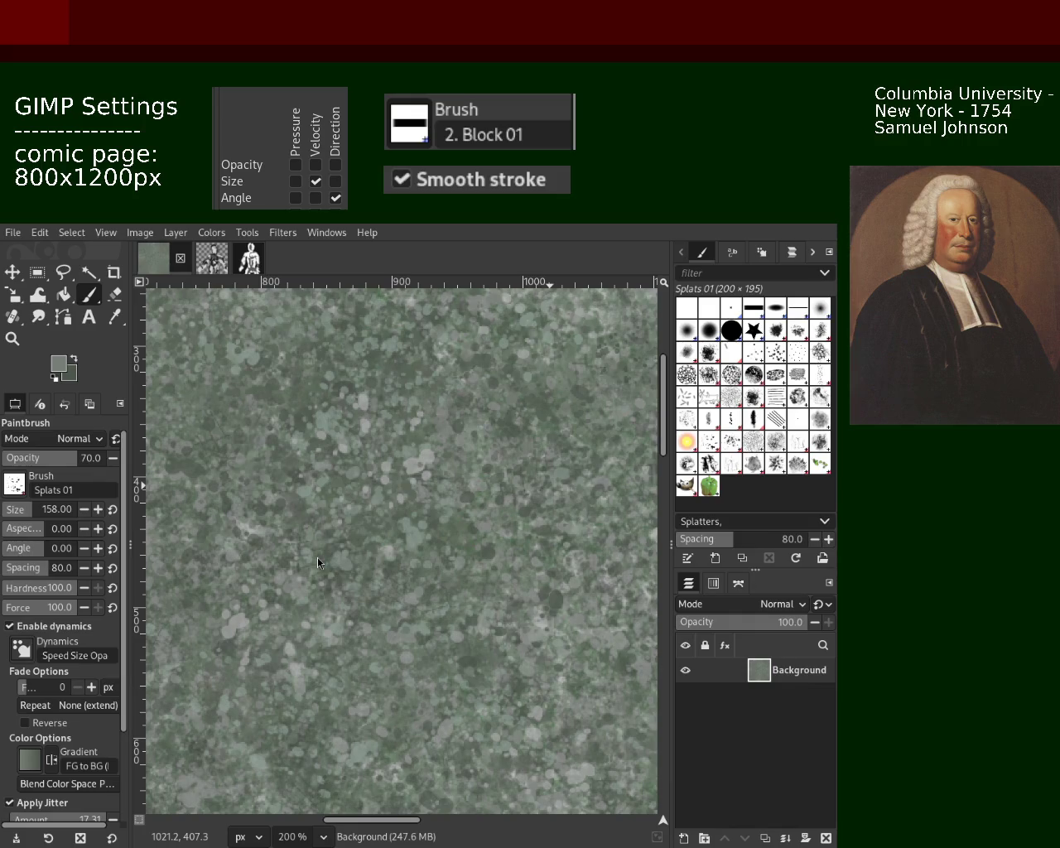
{"action": "key", "text": "ctrl"}
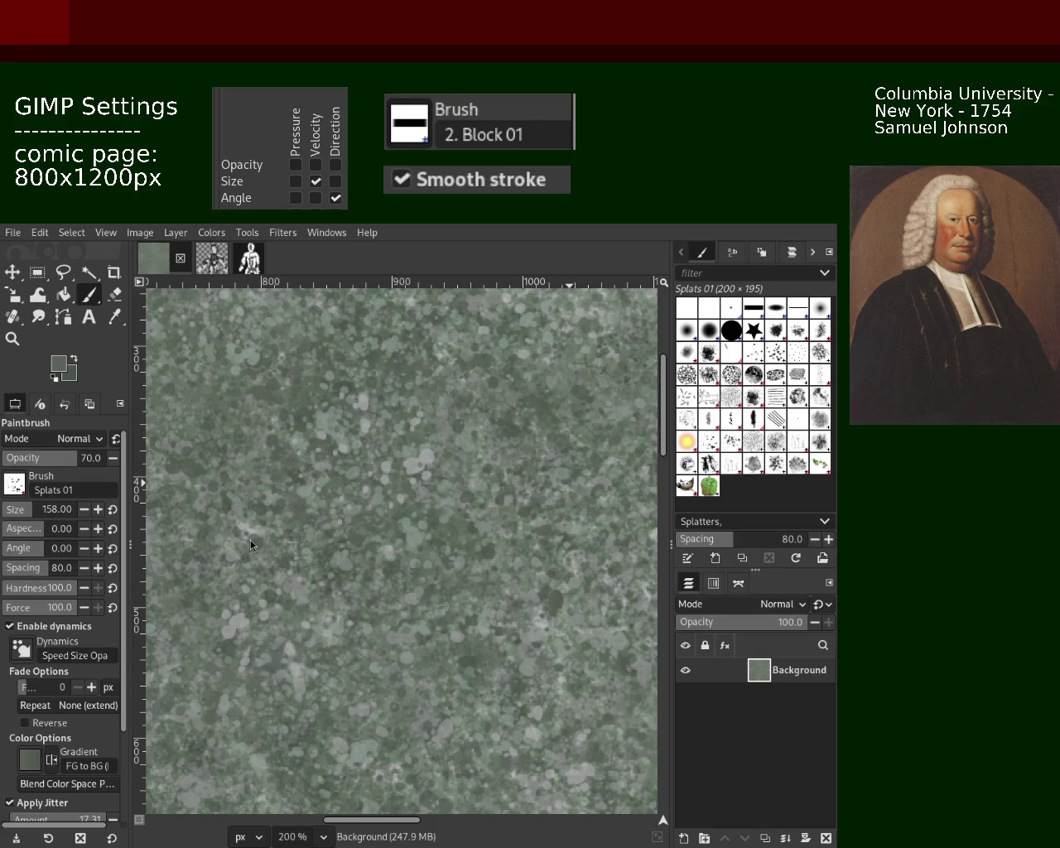
Step: Zoom out to check the texture, then return to the Paintbrush with Splats 01 at 150%
{"action": "left_click", "coordinate": [12, 337]}
{"action": "left_click", "coordinate": [193, 395], "text": "ctrl"}
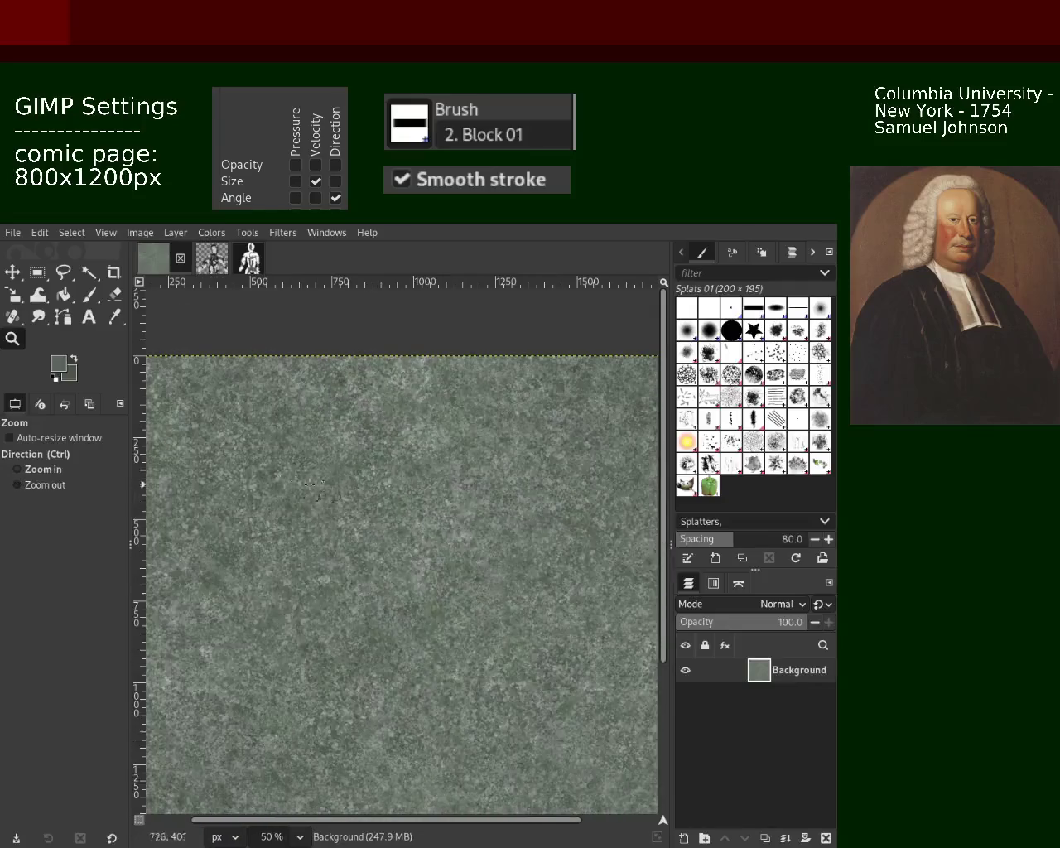
{"action": "left_click", "coordinate": [89, 294]}
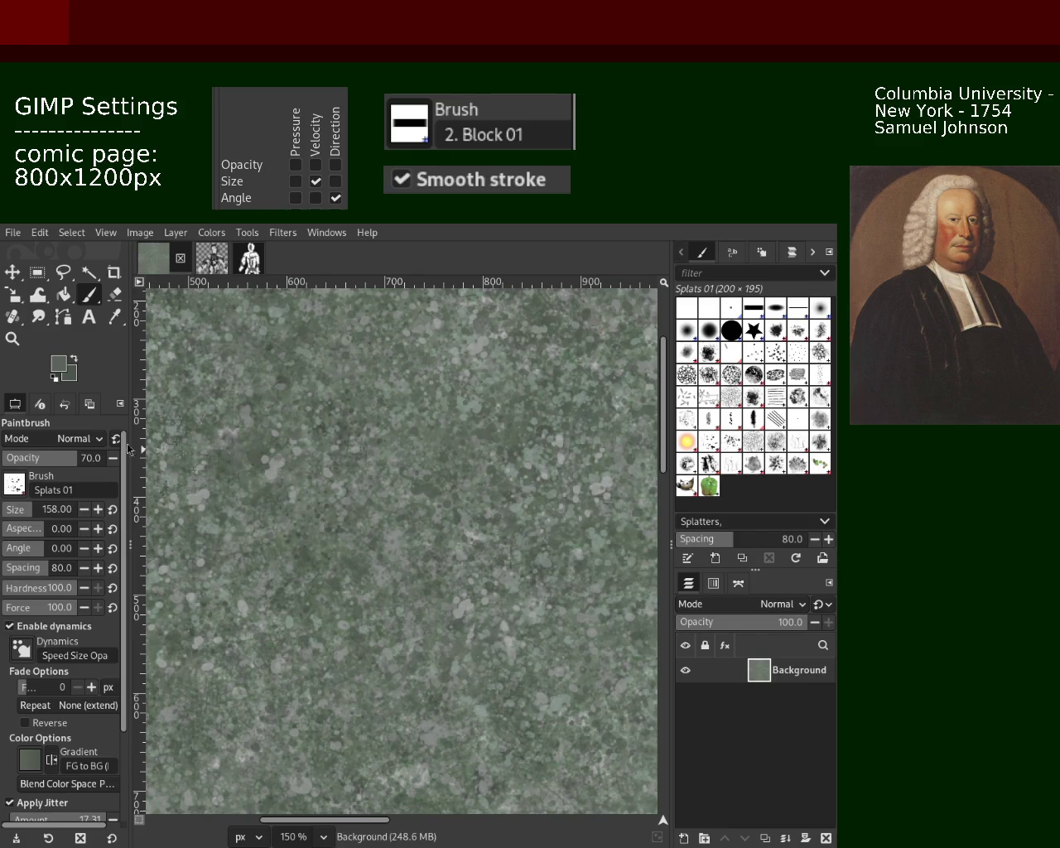
{"action": "left_click", "coordinate": [12, 338]}
{"action": "scroll", "coordinate": [166, 414], "scroll_direction": "down", "scroll_amount": 2}
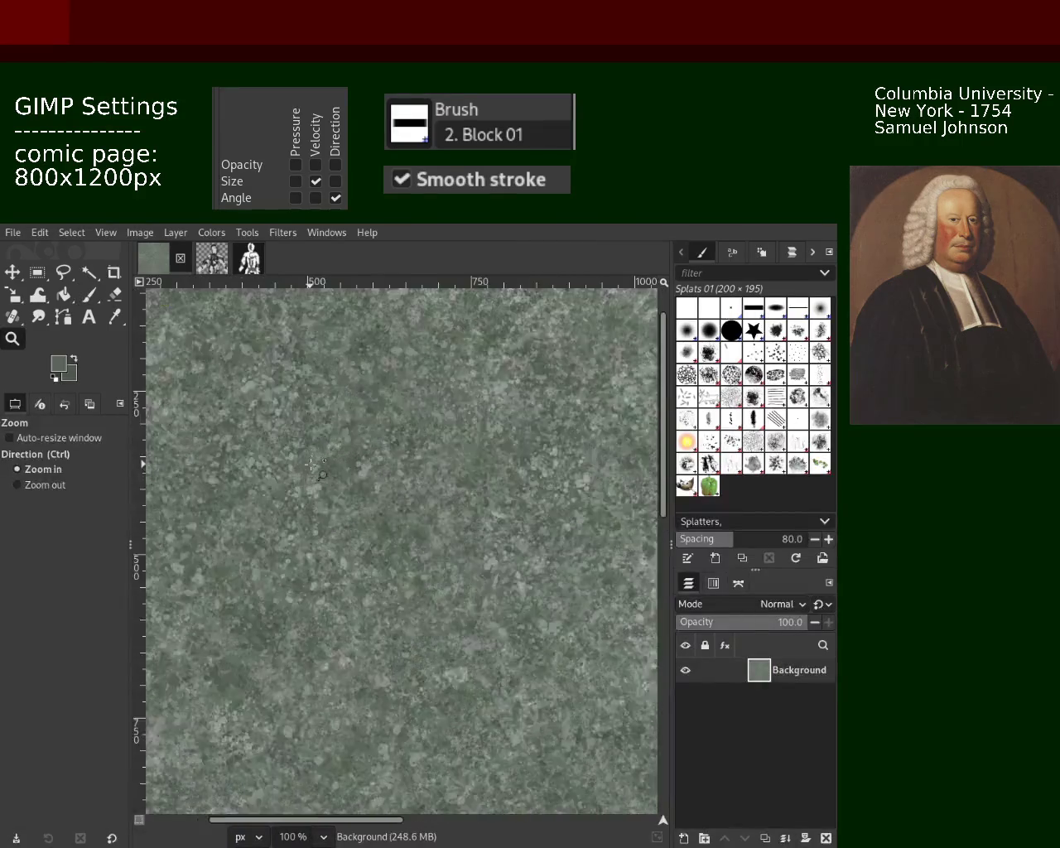
{"action": "scroll", "coordinate": [165, 414], "scroll_direction": "up", "scroll_amount": 2}
{"action": "left_click", "coordinate": [91, 295]}
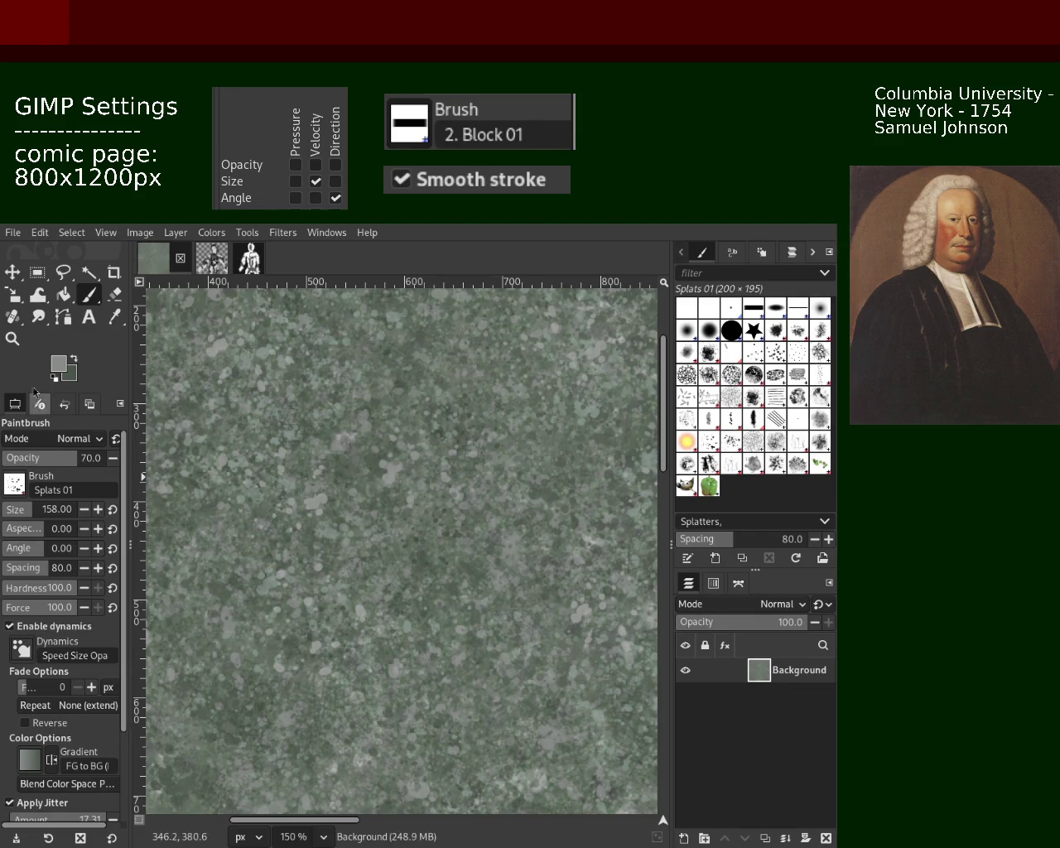
Step: Zoom out to 33.3% to view the whole texture, then switch back to the Paintbrush
{"action": "key", "text": "z"}
{"action": "left_click", "coordinate": [403, 475], "text": "ctrl"}
{"action": "left_click", "coordinate": [404, 475], "text": "ctrl"}
{"action": "left_click", "coordinate": [404, 475], "text": "ctrl"}
{"action": "left_click", "coordinate": [404, 474], "text": "ctrl"}
{"action": "left_click", "coordinate": [403, 474]}
{"action": "left_click", "coordinate": [404, 474]}
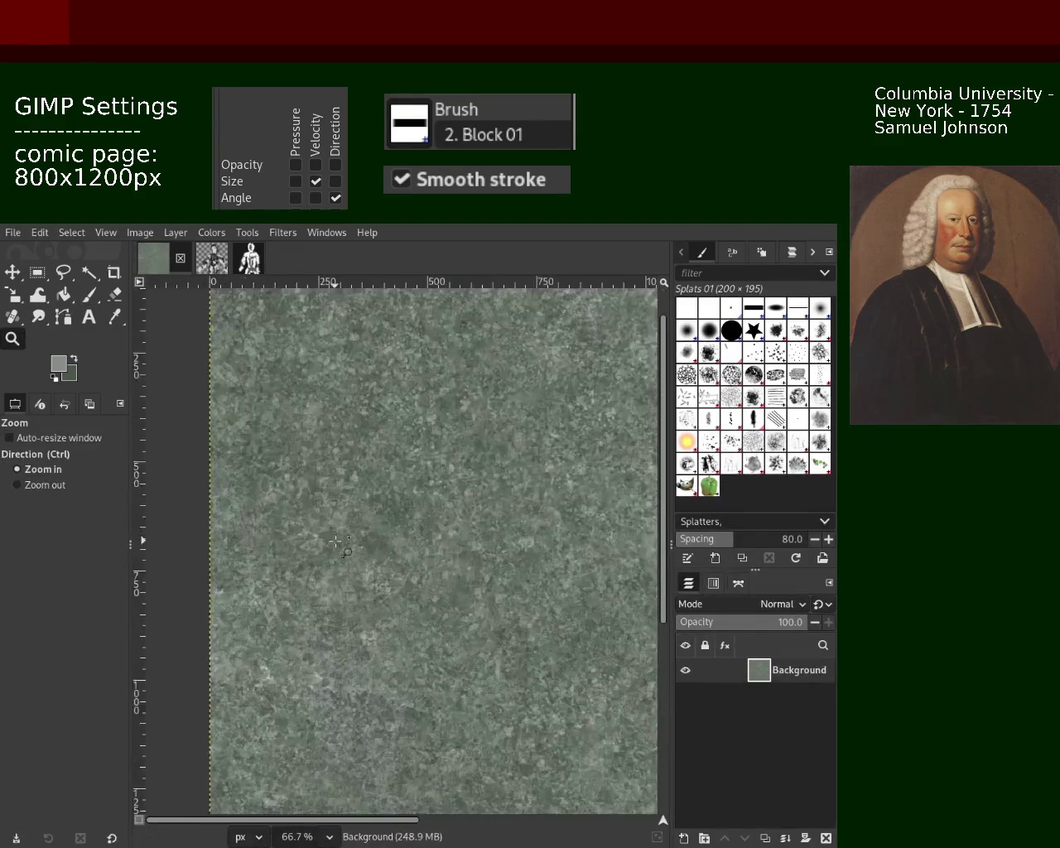
{"action": "left_click", "coordinate": [403, 475]}
{"action": "left_click", "coordinate": [404, 474]}
{"action": "key", "text": "p"}
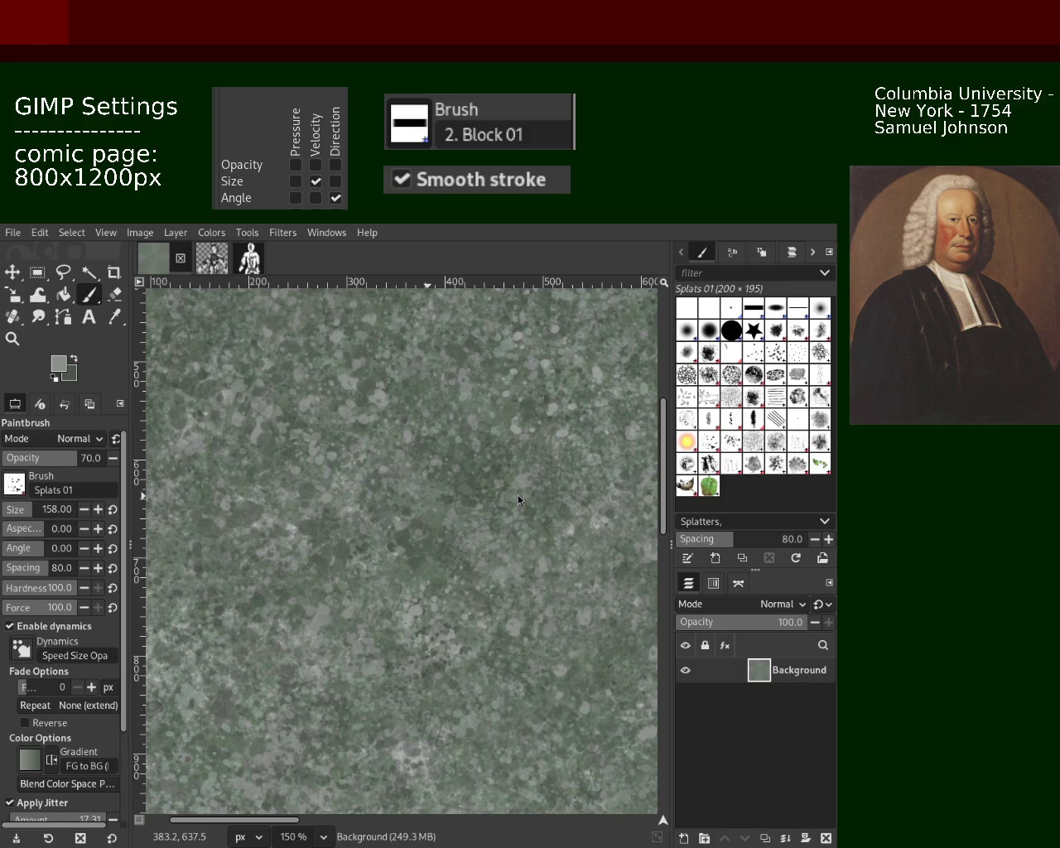
Step: Inspect the texture, return to the Paintbrush, and sample grey-green and lighter colours from the canvas
{"action": "key", "text": "z"}
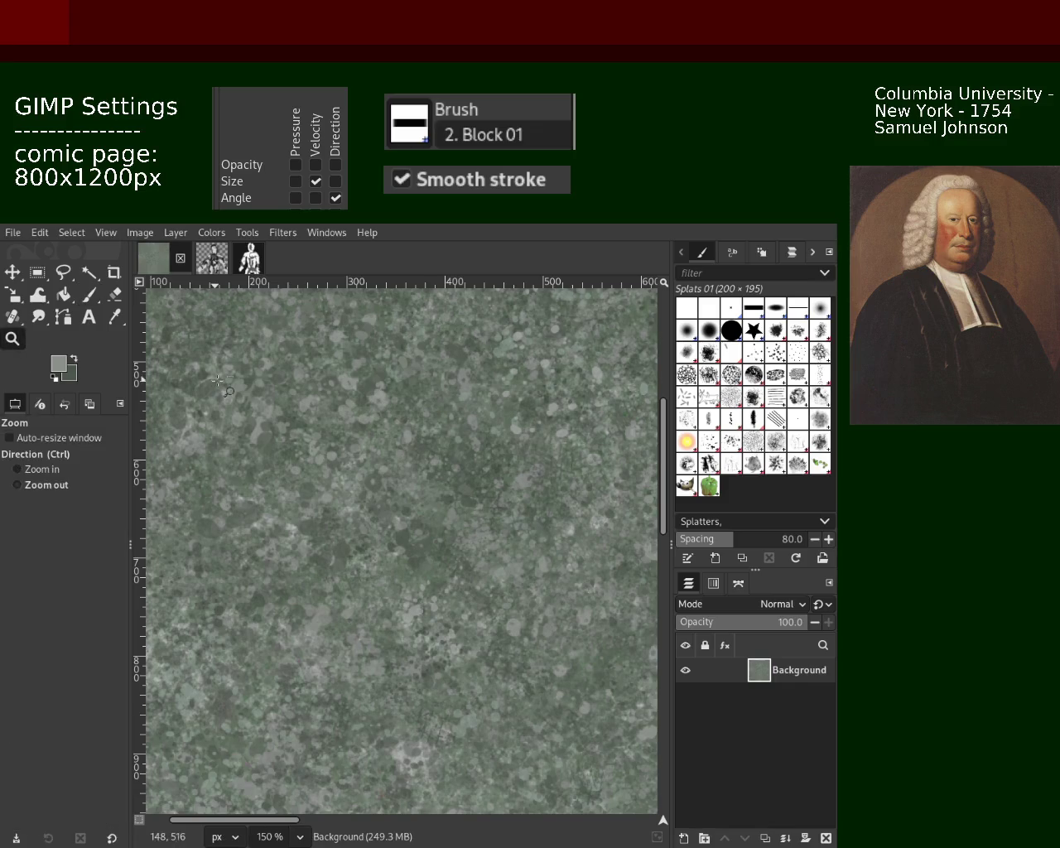
{"action": "scroll", "coordinate": [189, 529], "scroll_direction": "down", "scroll_amount": 2}
{"action": "scroll", "coordinate": [189, 529], "scroll_direction": "down", "scroll_amount": 3}
{"action": "scroll", "coordinate": [189, 529], "scroll_direction": "up", "scroll_amount": 2}
{"action": "scroll", "coordinate": [199, 535], "scroll_direction": "up", "scroll_amount": 2}
{"action": "scroll", "coordinate": [198, 535], "scroll_direction": "up", "scroll_amount": 1}
{"action": "scroll", "coordinate": [292, 423], "scroll_direction": "up", "scroll_amount": 2}
{"action": "scroll", "coordinate": [292, 423], "scroll_direction": "down", "scroll_amount": 2}
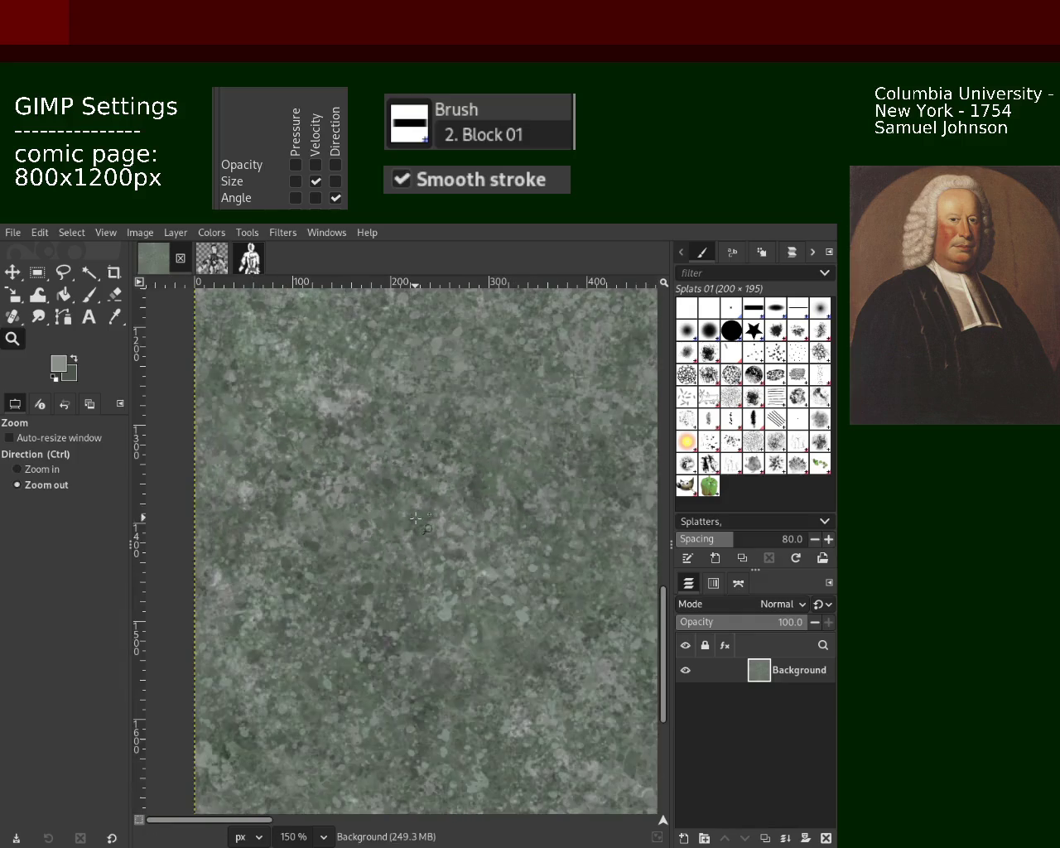
{"action": "key", "text": "shift+b"}
{"action": "key", "text": "p"}
{"action": "left_click", "coordinate": [361, 487], "text": "ctrl"}
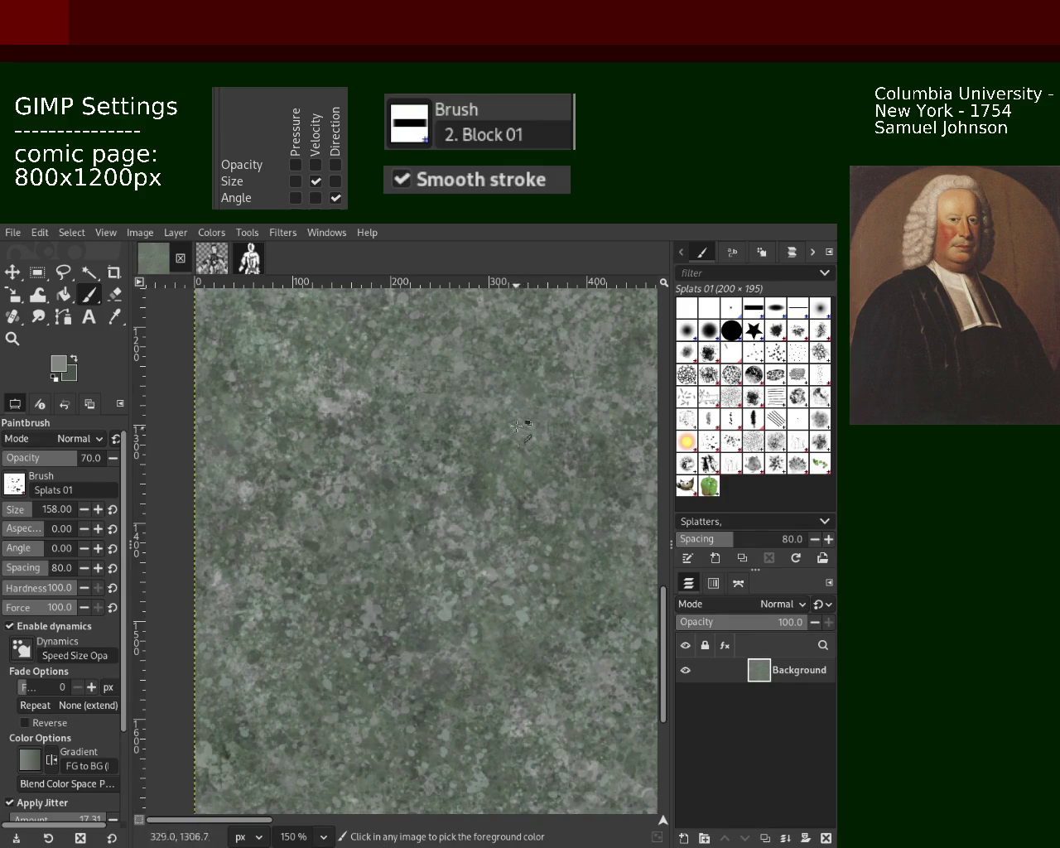
{"action": "left_click", "coordinate": [339, 411], "text": "ctrl"}
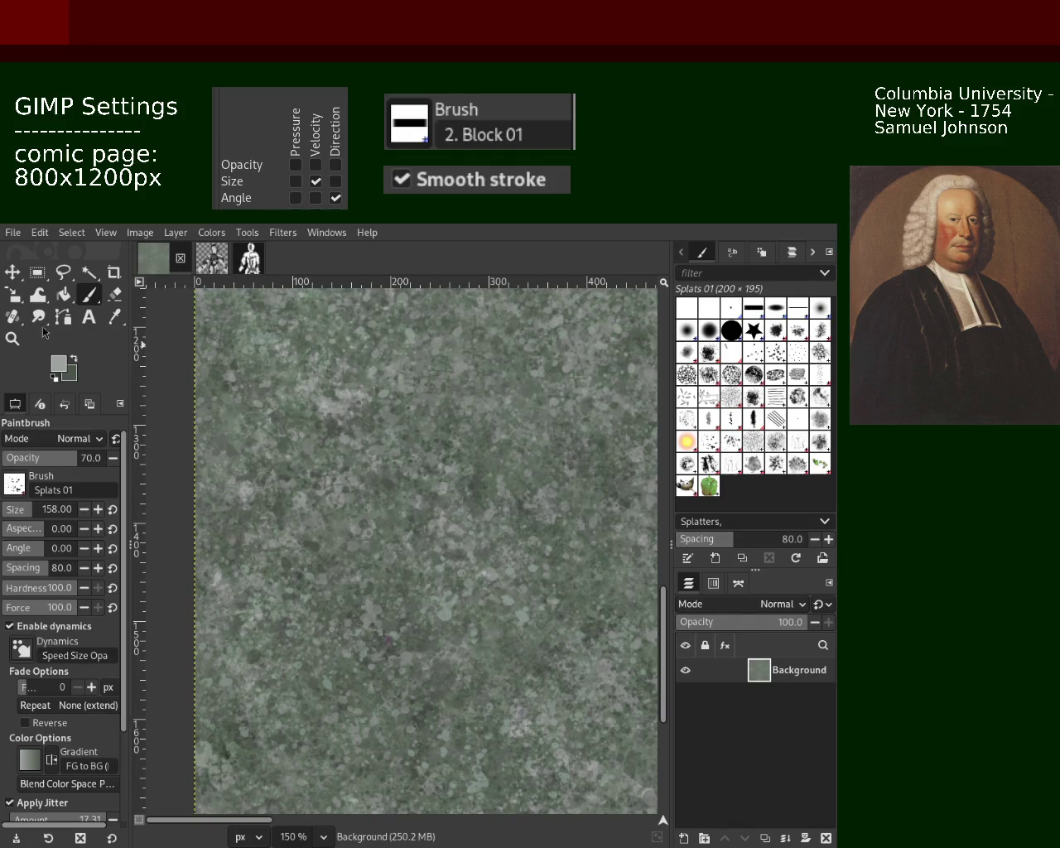
Step: Zoom out to view the whole page, then dab another splatter mark onto the texture
{"action": "key", "text": "z"}
{"action": "left_click", "coordinate": [434, 482], "text": "ctrl"}
{"action": "left_click", "coordinate": [434, 481], "text": "ctrl"}
{"action": "left_click", "coordinate": [434, 482]}
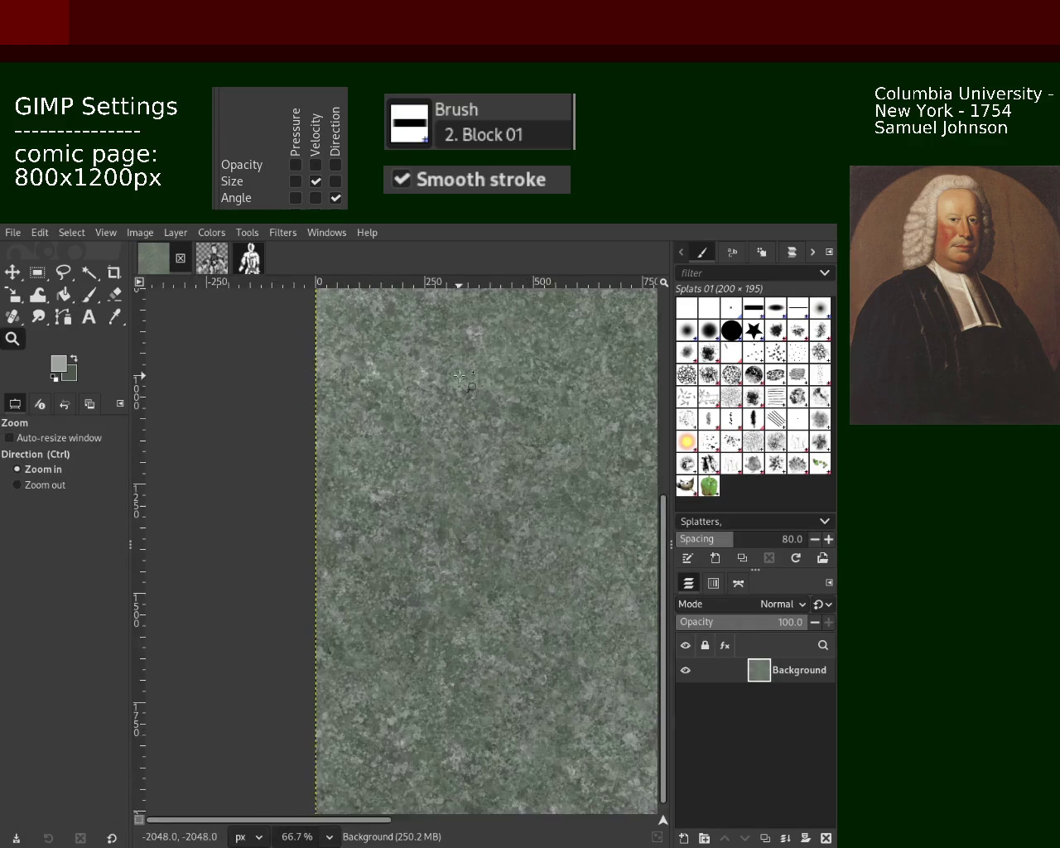
{"action": "left_click", "coordinate": [434, 481]}
{"action": "left_click", "coordinate": [434, 481]}
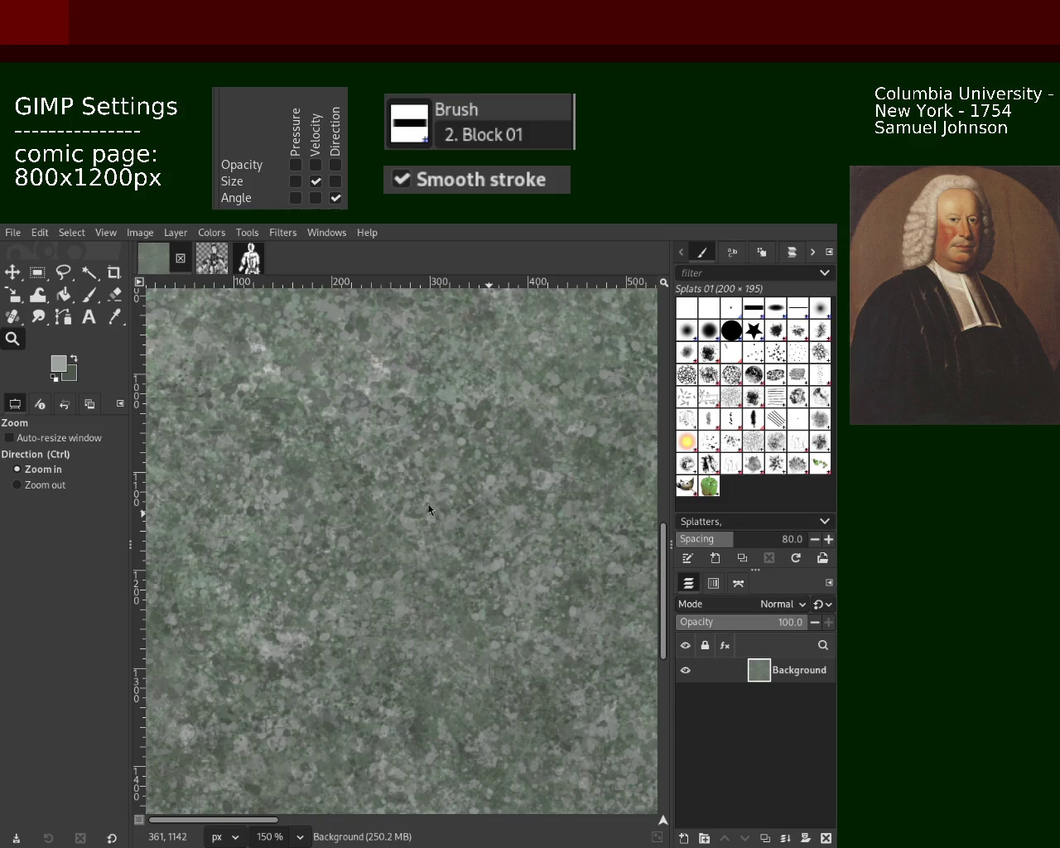
{"action": "left_click", "coordinate": [88, 295]}
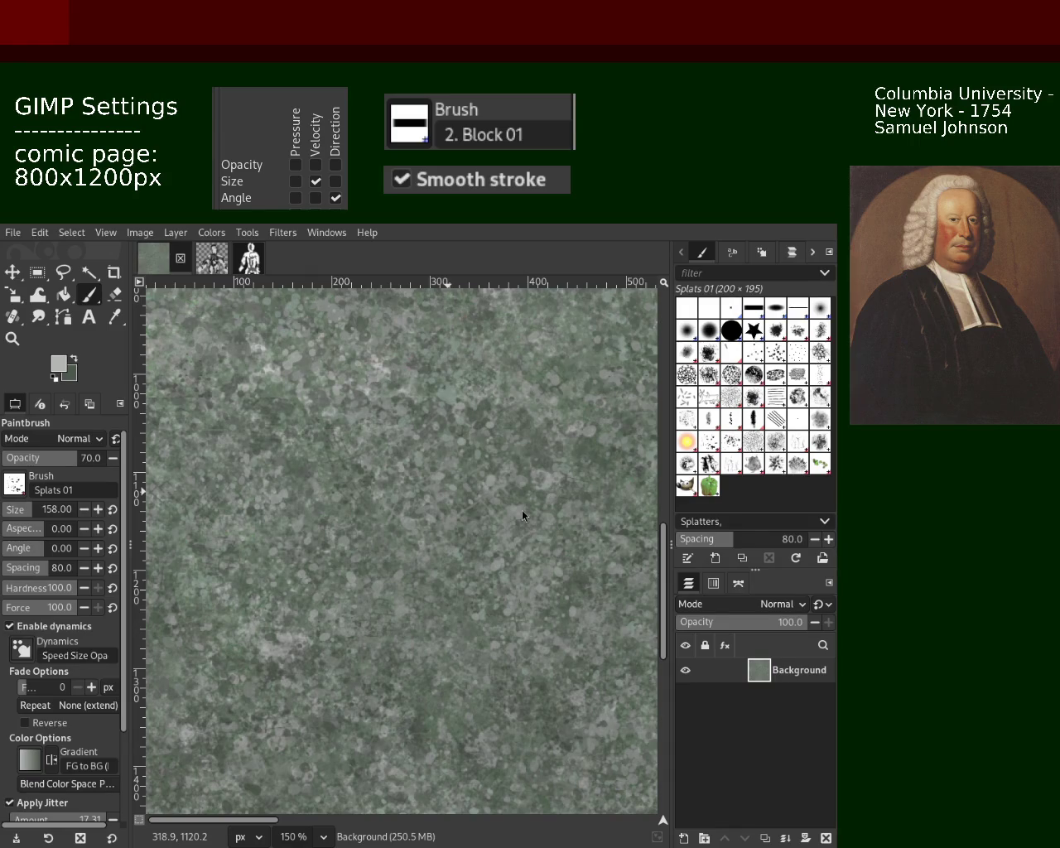
{"action": "left_click", "coordinate": [527, 580]}
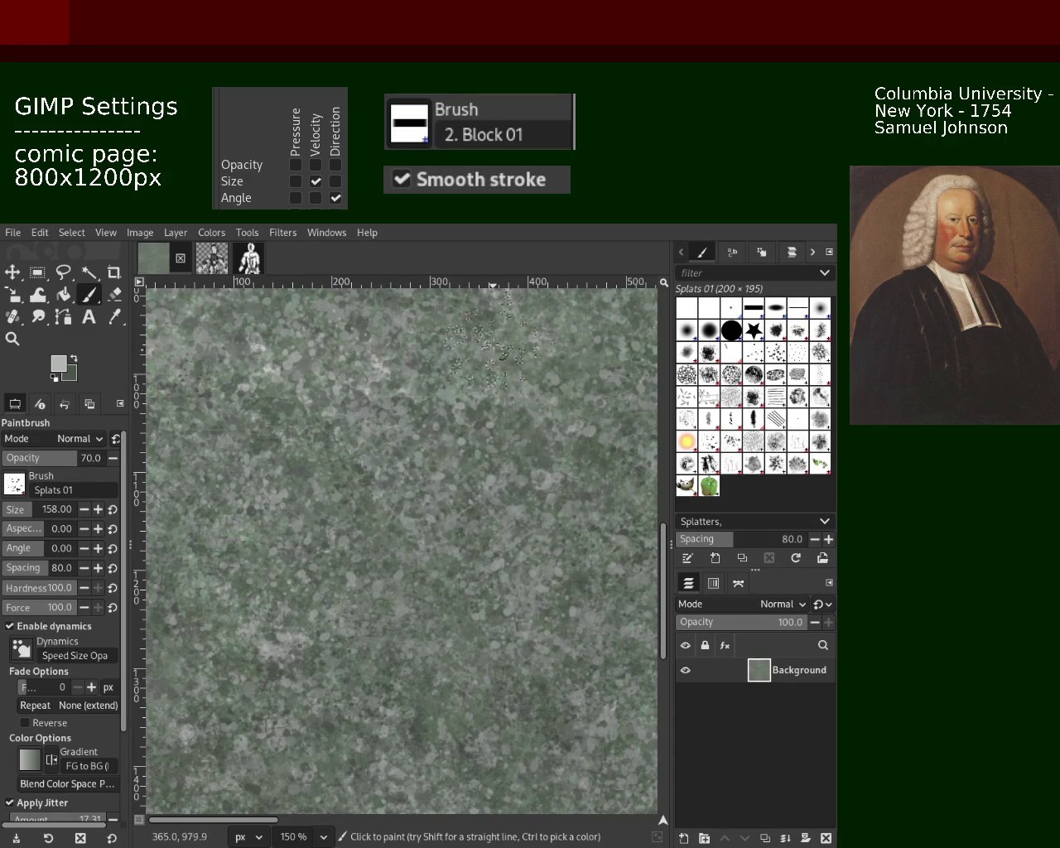
Step: Zoom out to check the whole canvas, then sample a dark green from the texture
{"action": "left_click", "coordinate": [12, 338]}
{"action": "left_click", "coordinate": [509, 474], "text": "ctrl"}
{"action": "left_click", "coordinate": [510, 475], "text": "ctrl"}
{"action": "left_click", "coordinate": [510, 475], "text": "ctrl"}
{"action": "left_click", "coordinate": [509, 475], "text": "ctrl"}
{"action": "left_click", "coordinate": [510, 475], "text": "ctrl"}
{"action": "left_click", "coordinate": [510, 475], "text": "ctrl"}
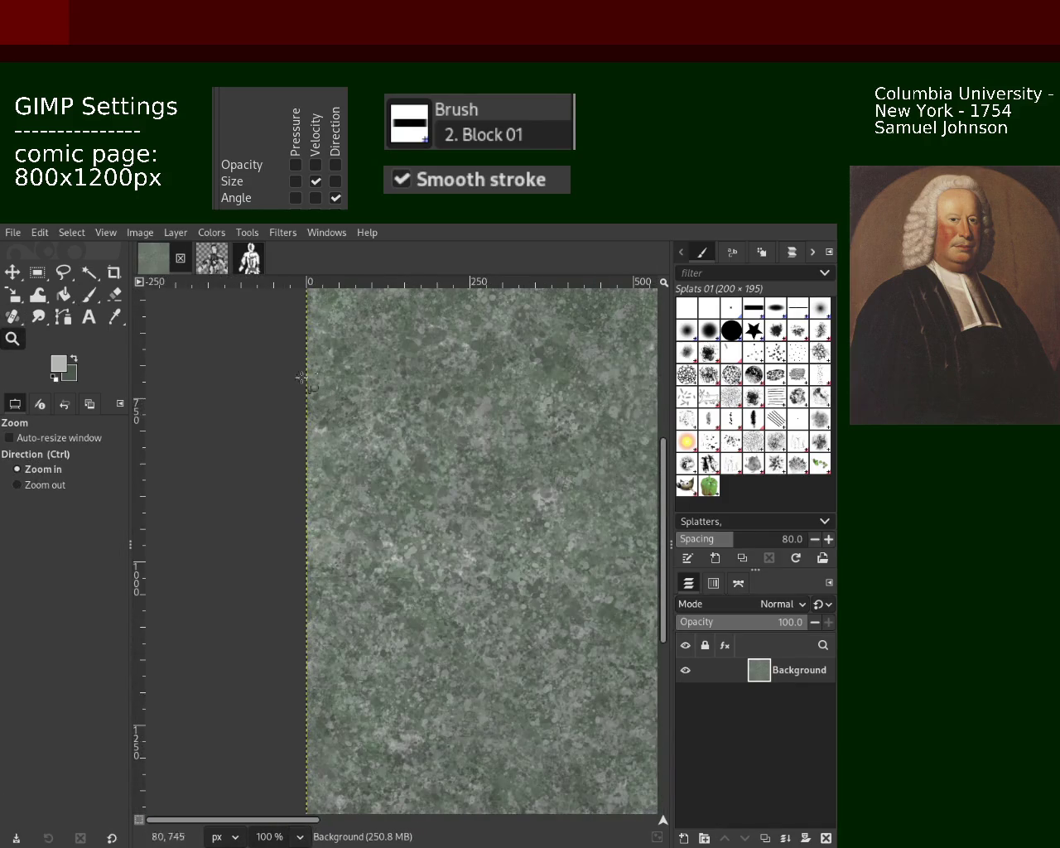
{"action": "left_click", "coordinate": [89, 295]}
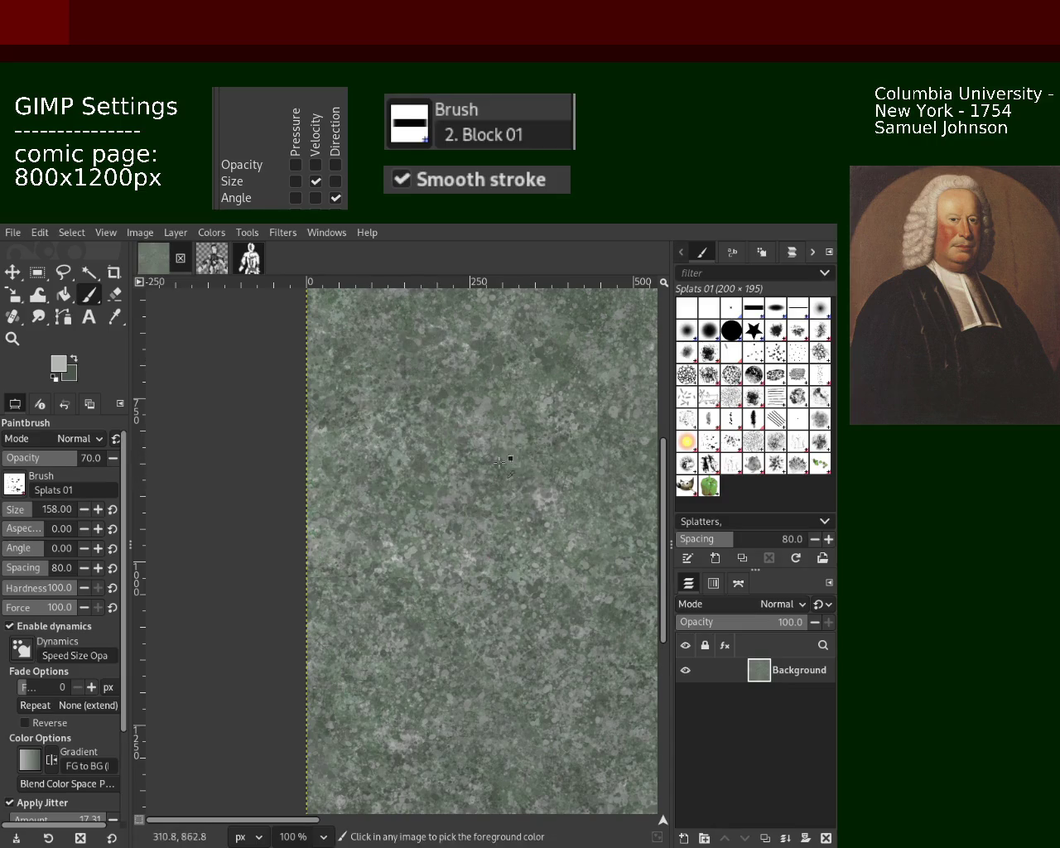
{"action": "left_click", "coordinate": [547, 365], "text": "ctrl"}
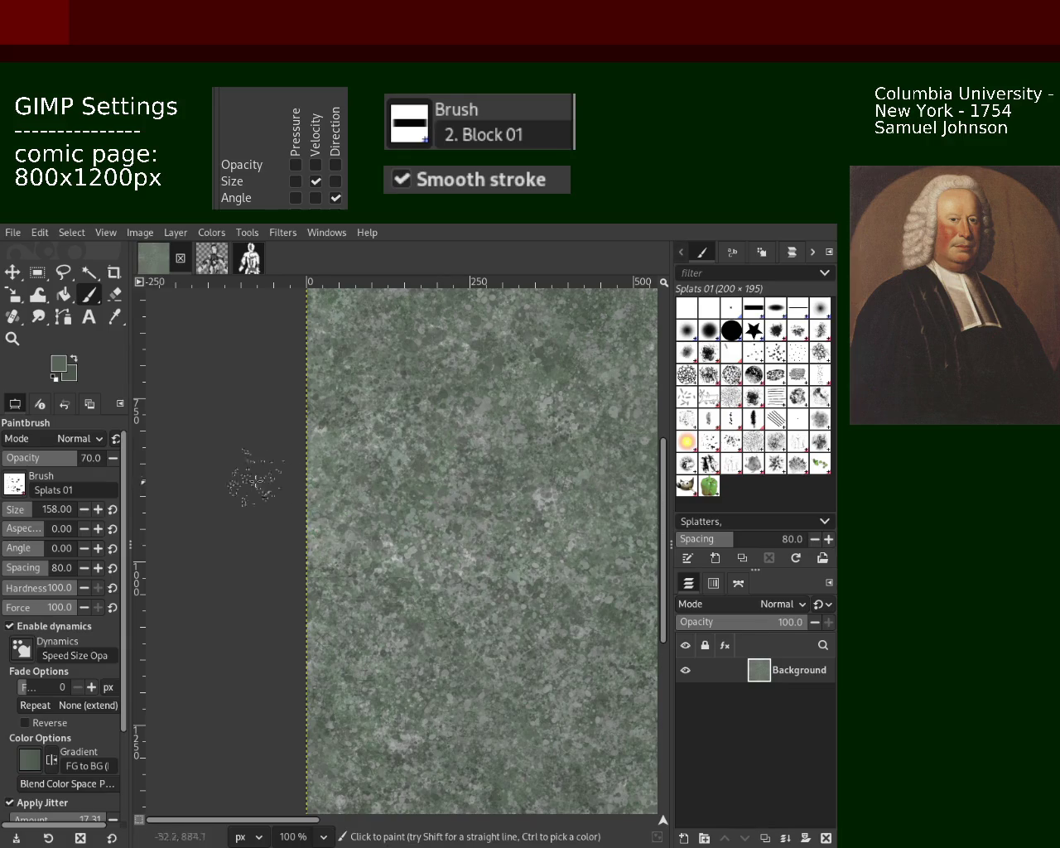
{"action": "left_click", "coordinate": [13, 339]}
{"action": "scroll", "coordinate": [435, 481], "scroll_direction": "down", "scroll_amount": 3}
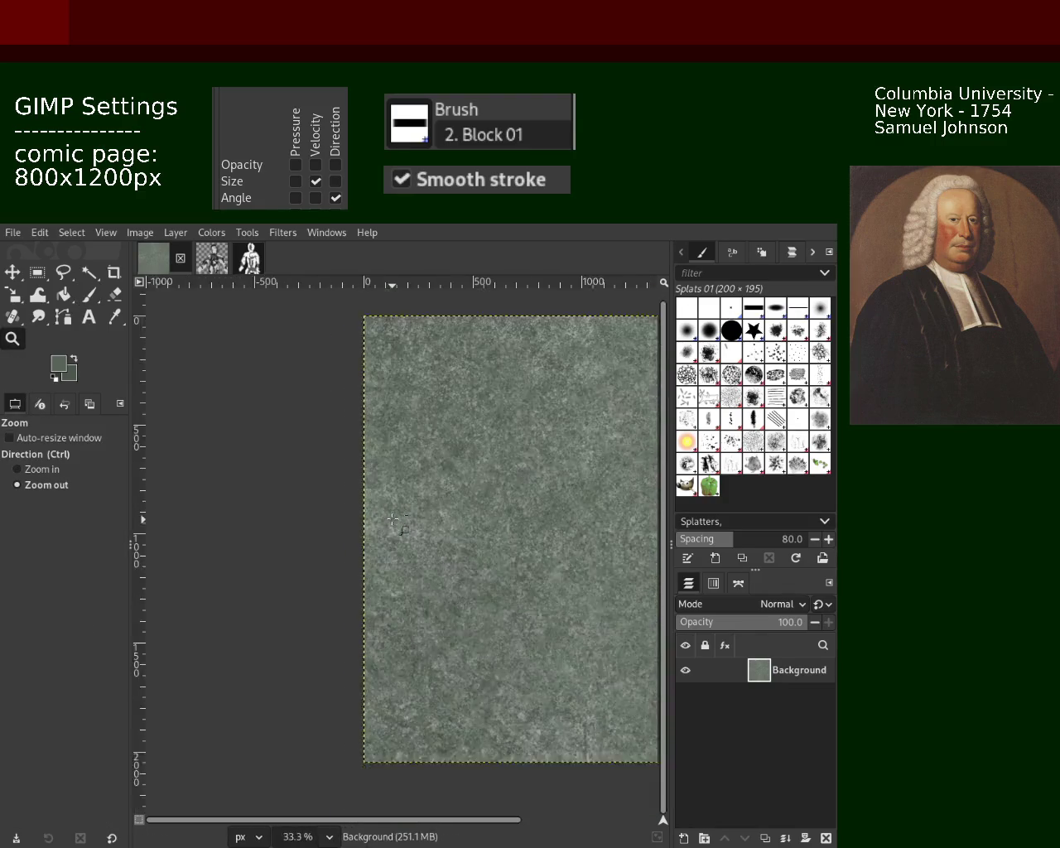
Step: Zoom in on the texture and switch back to the Paintbrush with Splats 01
{"action": "scroll", "coordinate": [435, 482], "scroll_direction": "up", "scroll_amount": 2}
{"action": "scroll", "coordinate": [435, 482], "scroll_direction": "up", "scroll_amount": 2}
{"action": "scroll", "coordinate": [434, 482], "scroll_direction": "up", "scroll_amount": 1}
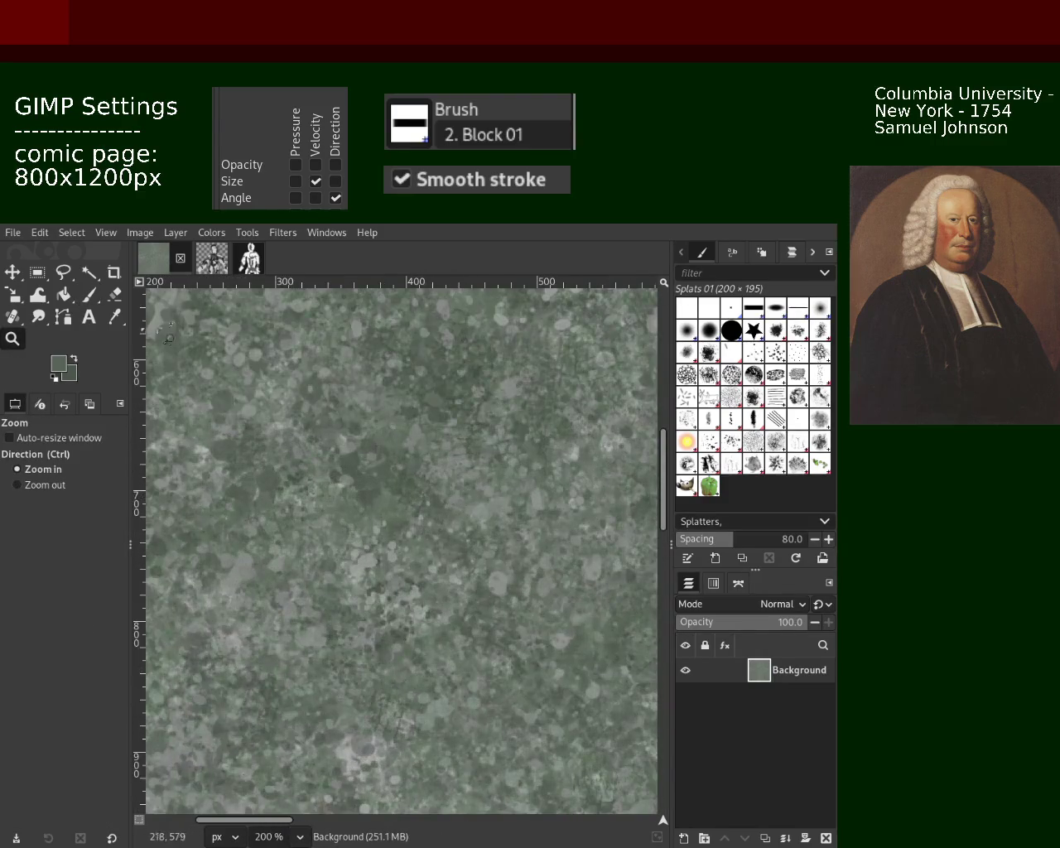
{"action": "left_click", "coordinate": [89, 294]}
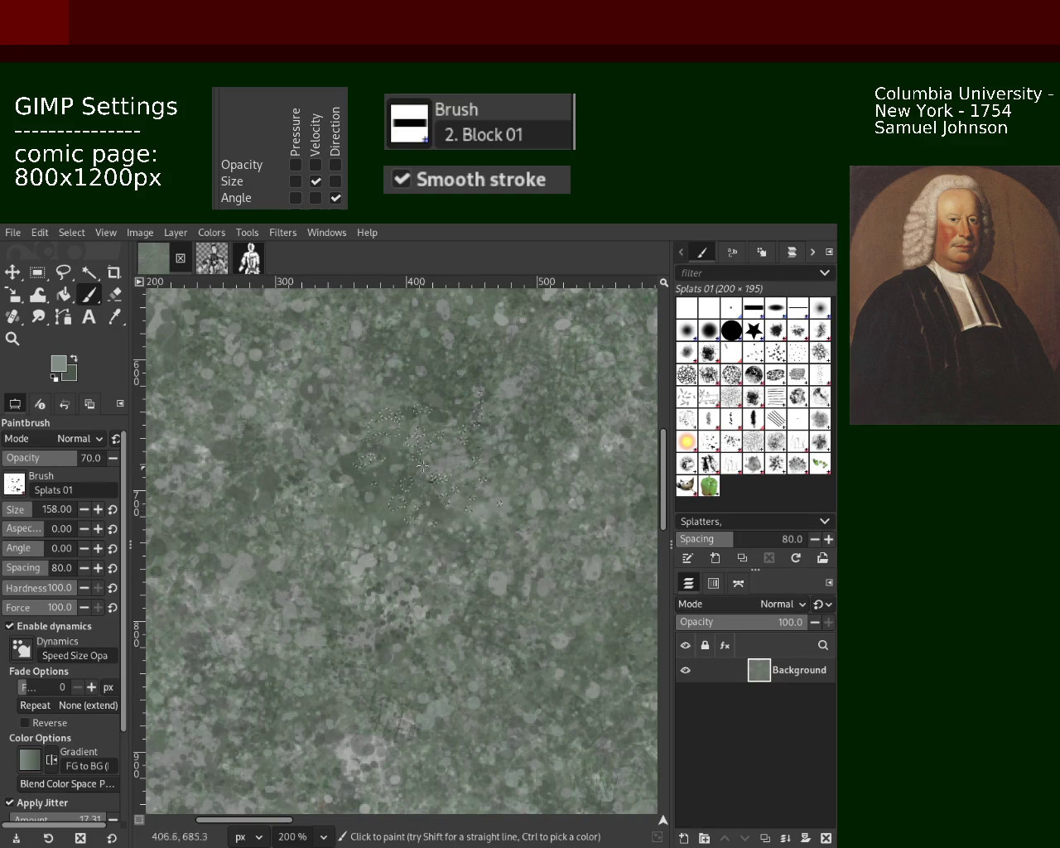
{"action": "left_click", "coordinate": [13, 338]}
{"action": "scroll", "coordinate": [320, 505], "scroll_direction": "down", "scroll_amount": 3}
{"action": "scroll", "coordinate": [331, 448], "scroll_direction": "down", "scroll_amount": 1}
{"action": "scroll", "coordinate": [336, 398], "scroll_direction": "up", "scroll_amount": 2}
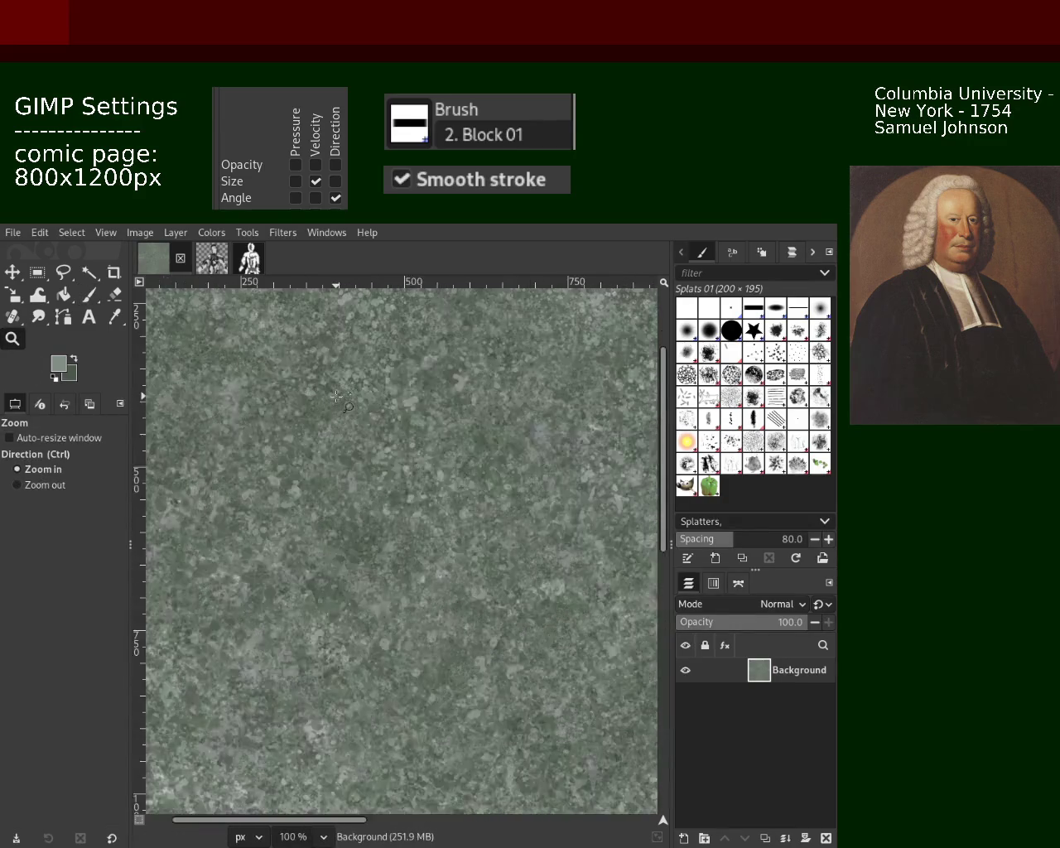
{"action": "left_click", "coordinate": [336, 396]}
{"action": "left_click", "coordinate": [88, 294]}
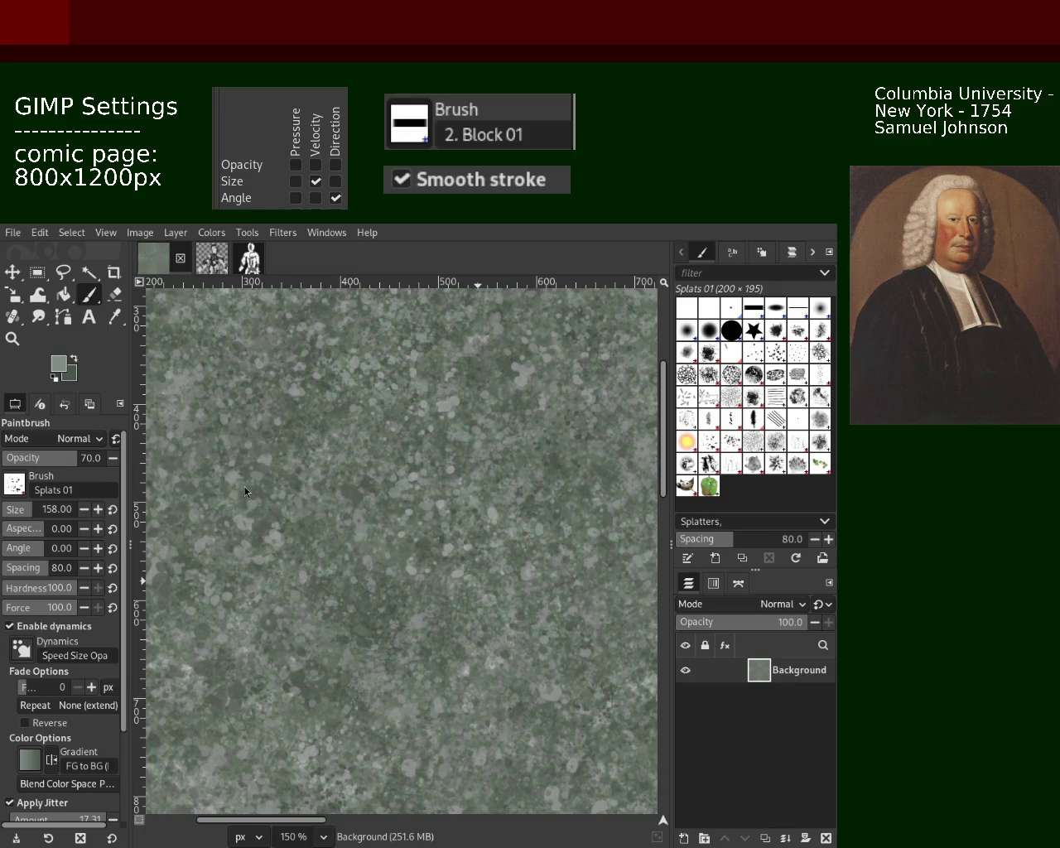
Step: Sample a darker green and dab faint splats across the centre and lower middle
{"action": "left_click", "coordinate": [383, 390], "text": "ctrl"}
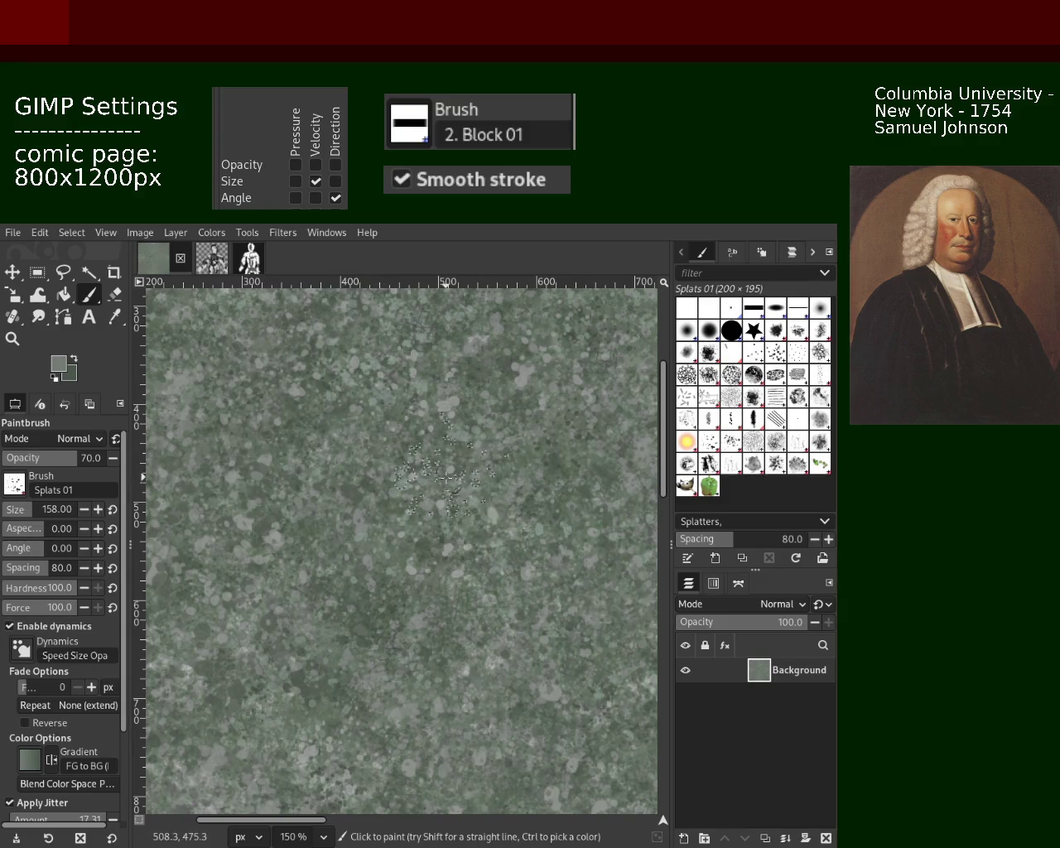
{"action": "left_click", "coordinate": [336, 385], "text": "ctrl"}
{"action": "left_click_drag", "start_coordinate": [448, 572], "coordinate": [458, 646]}
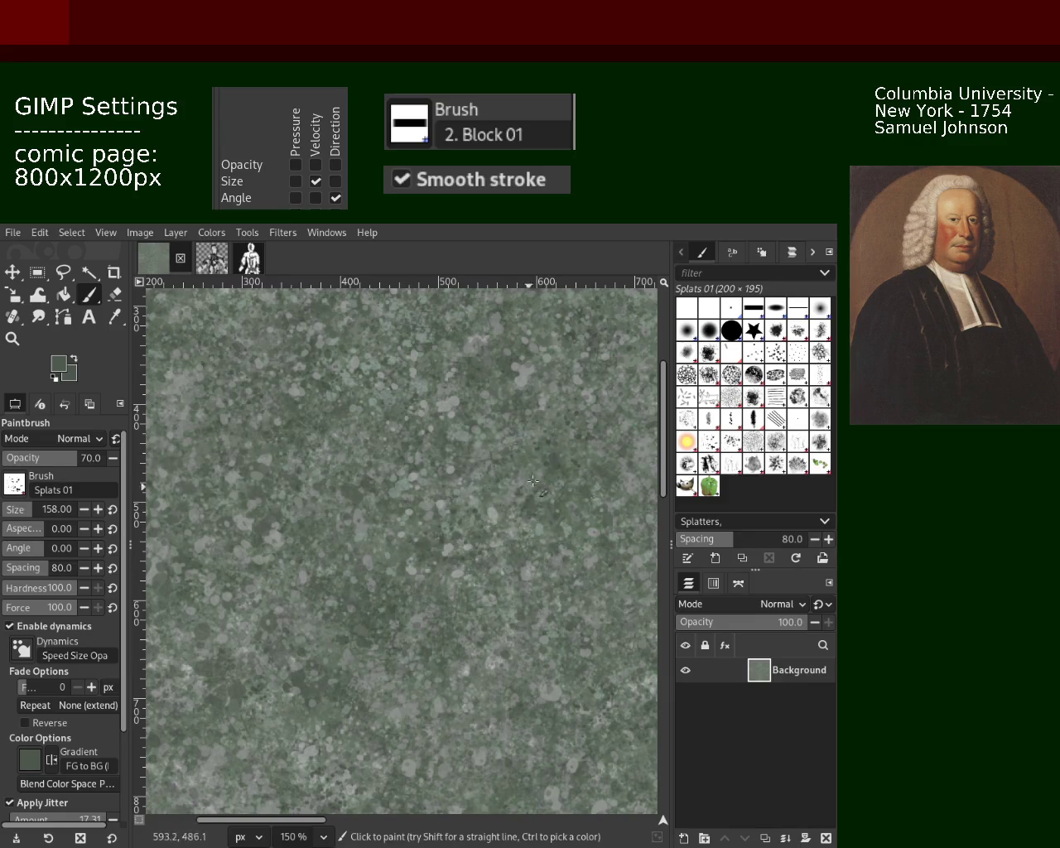
{"action": "key", "text": "z"}
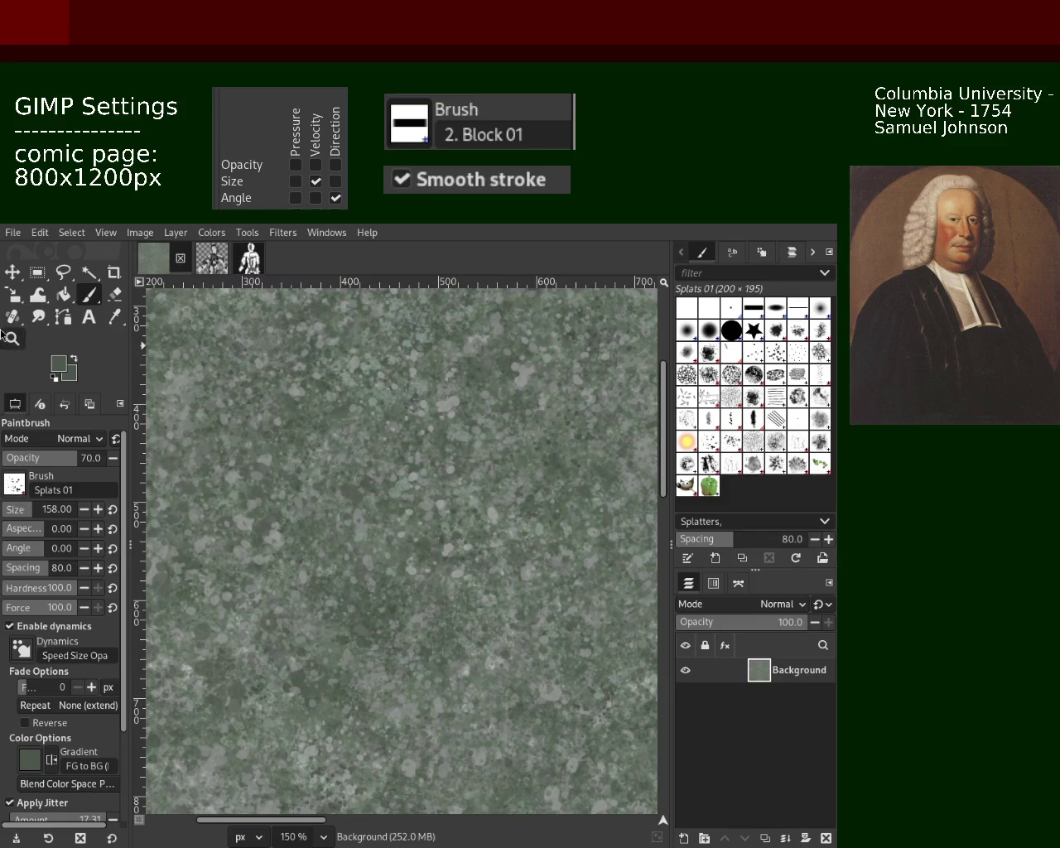
{"action": "left_click", "coordinate": [323, 453], "text": "ctrl"}
{"action": "left_click", "coordinate": [323, 454], "text": "ctrl"}
{"action": "left_click", "coordinate": [397, 415]}
{"action": "left_click", "coordinate": [398, 414]}
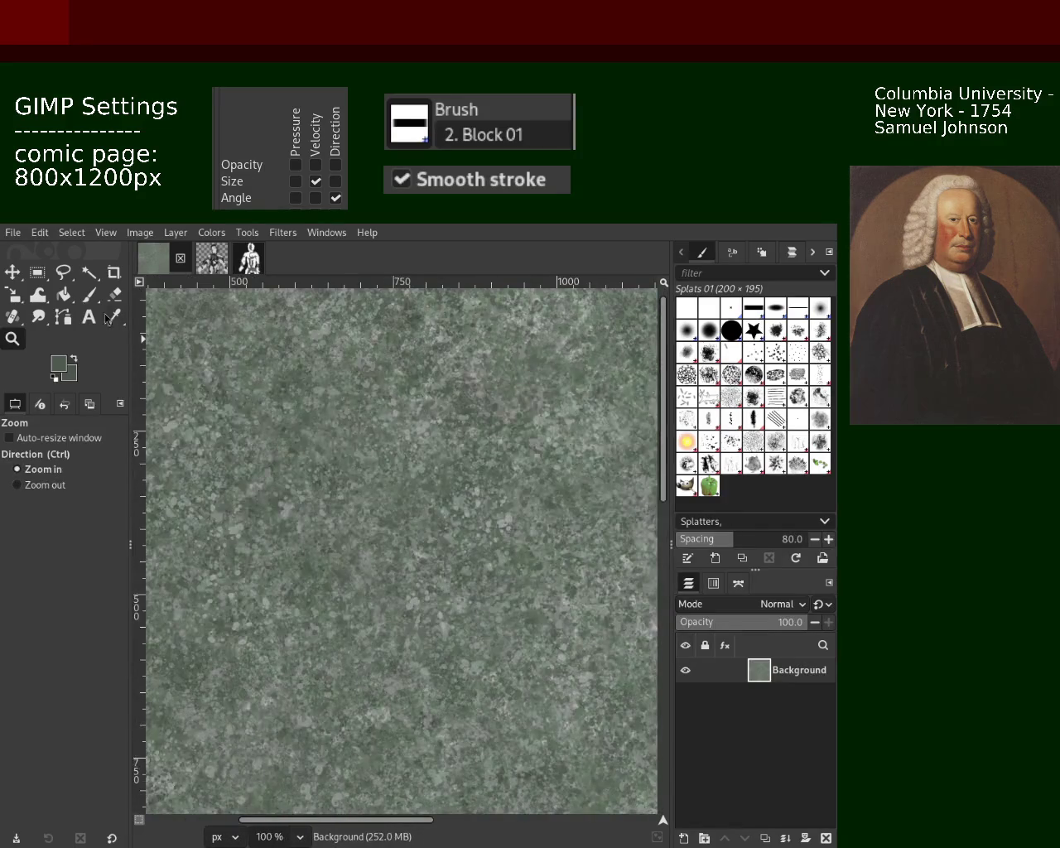
Step: Paint more splats with a sampled colour and save the image as 101.xcf
{"action": "left_click", "coordinate": [95, 298]}
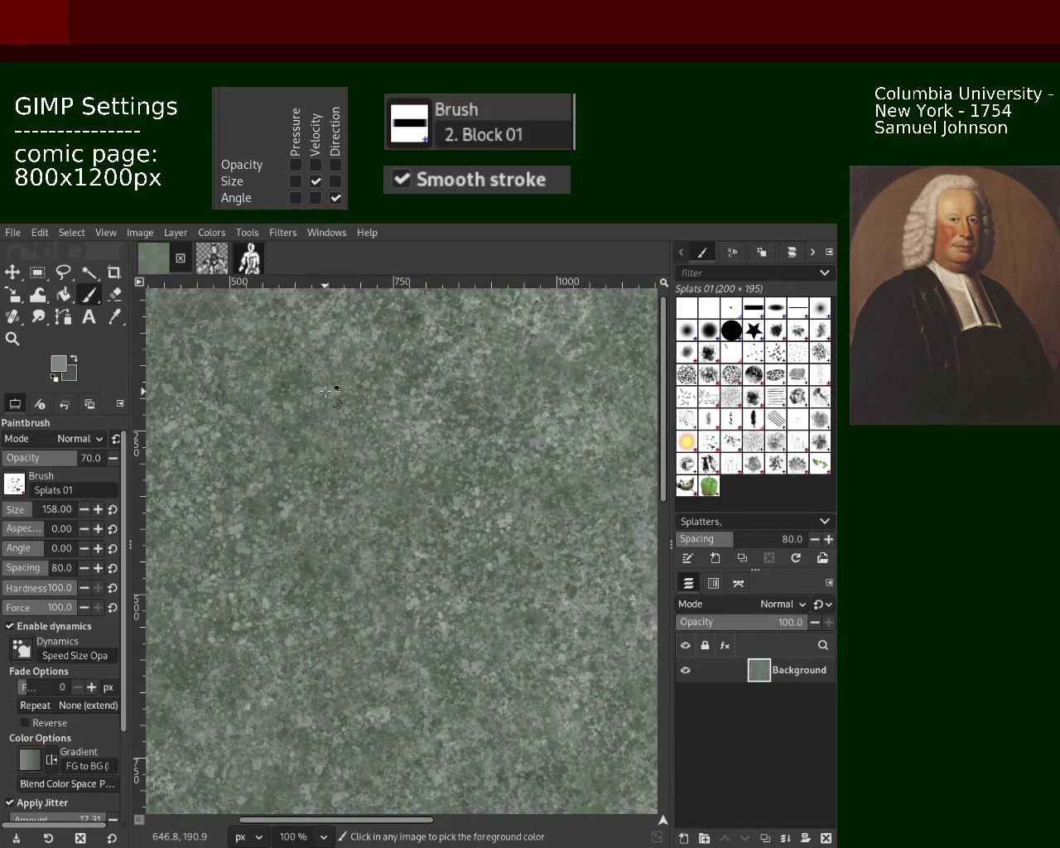
{"action": "key", "text": "ctrl"}
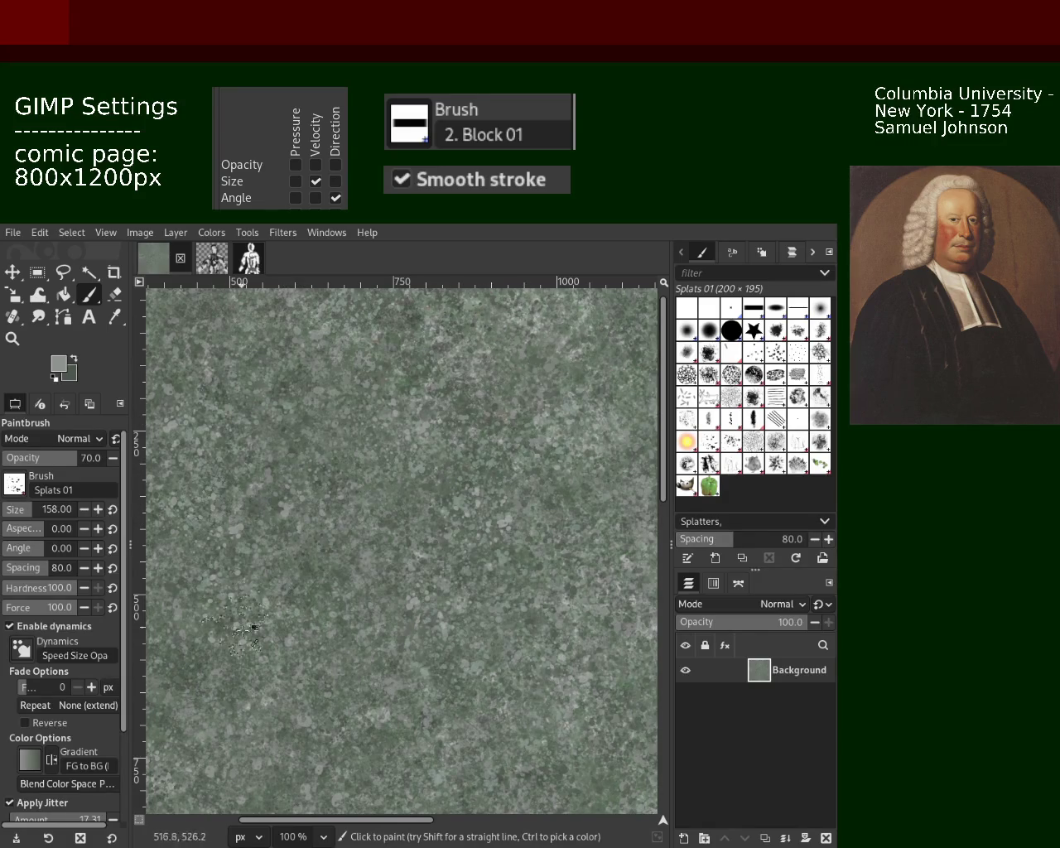
{"action": "left_click", "coordinate": [12, 337]}
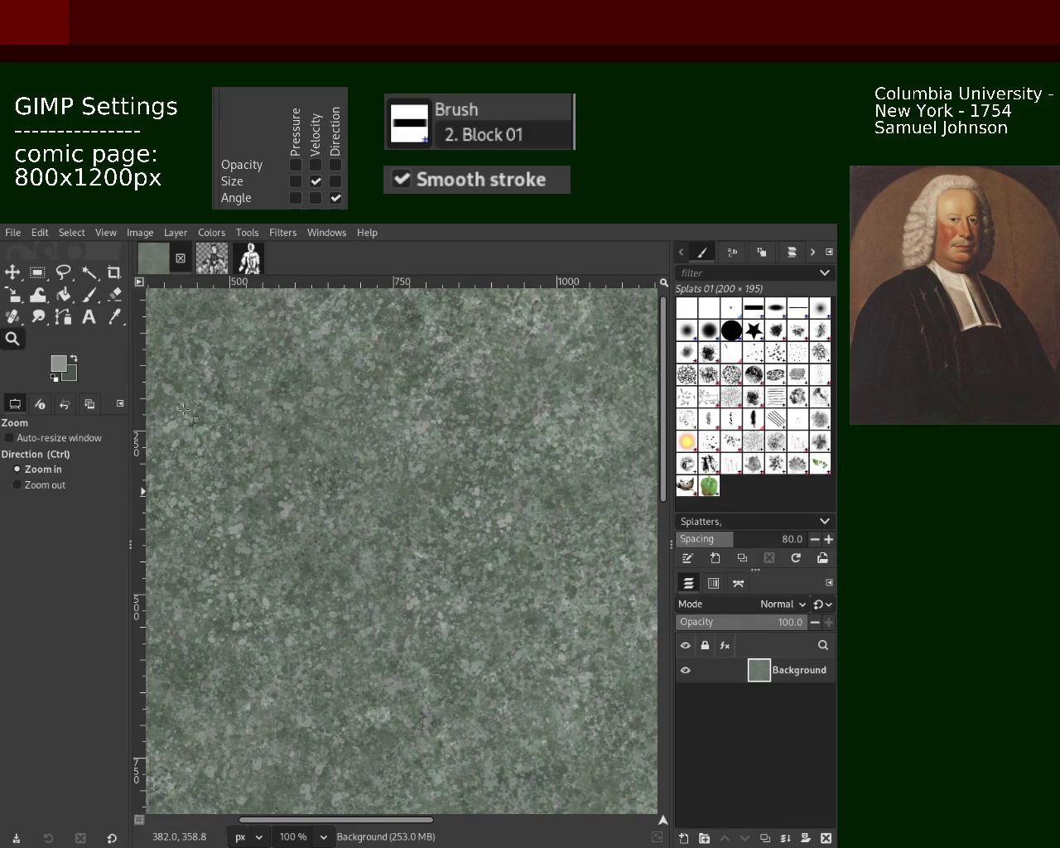
{"action": "key", "text": "minus"}
{"action": "key", "text": "minus"}
{"action": "key", "text": "ctrl+s"}
{"action": "key", "text": "minus"}
{"action": "key", "text": "minus"}
Step: Paint more splats near the top of the canvas, then sample a lighter green
{"action": "scroll", "coordinate": [487, 521], "scroll_direction": "up", "scroll_amount": 6}
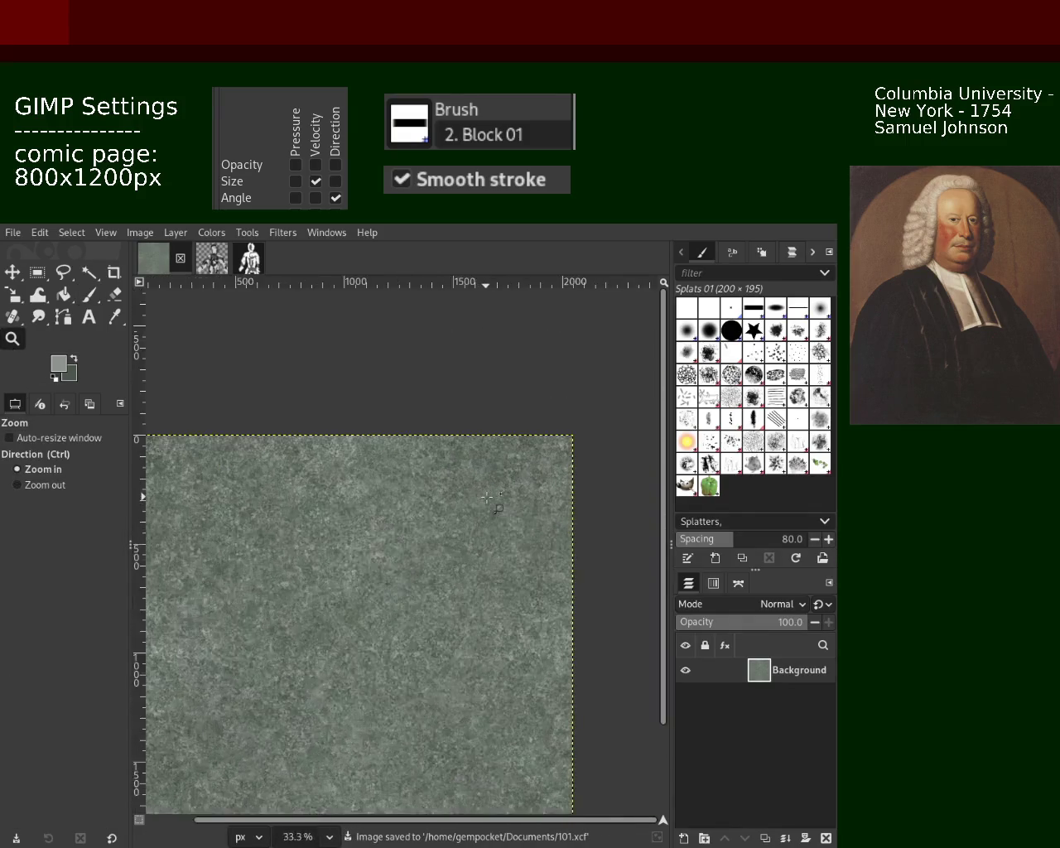
{"action": "scroll", "coordinate": [241, 344], "scroll_direction": "up", "scroll_amount": 2}
{"action": "key", "text": "p"}
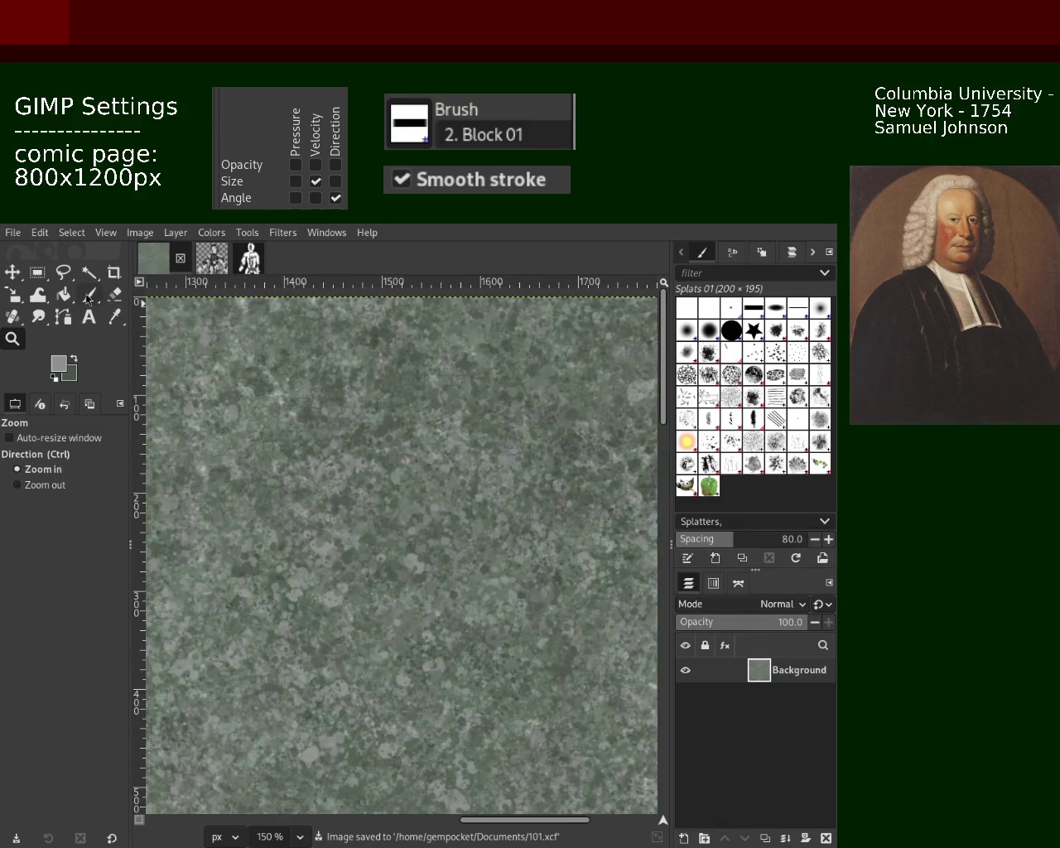
{"action": "left_click", "coordinate": [410, 355], "text": "ctrl"}
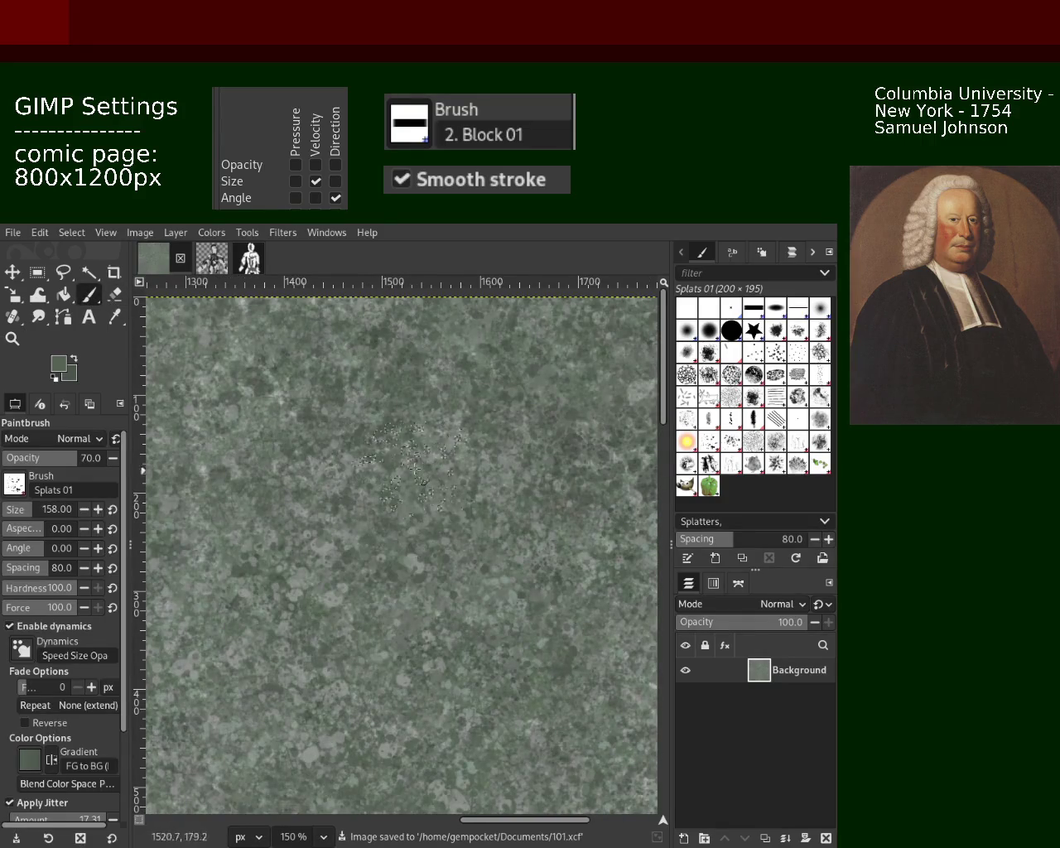
{"action": "left_click", "coordinate": [382, 365], "text": "ctrl"}
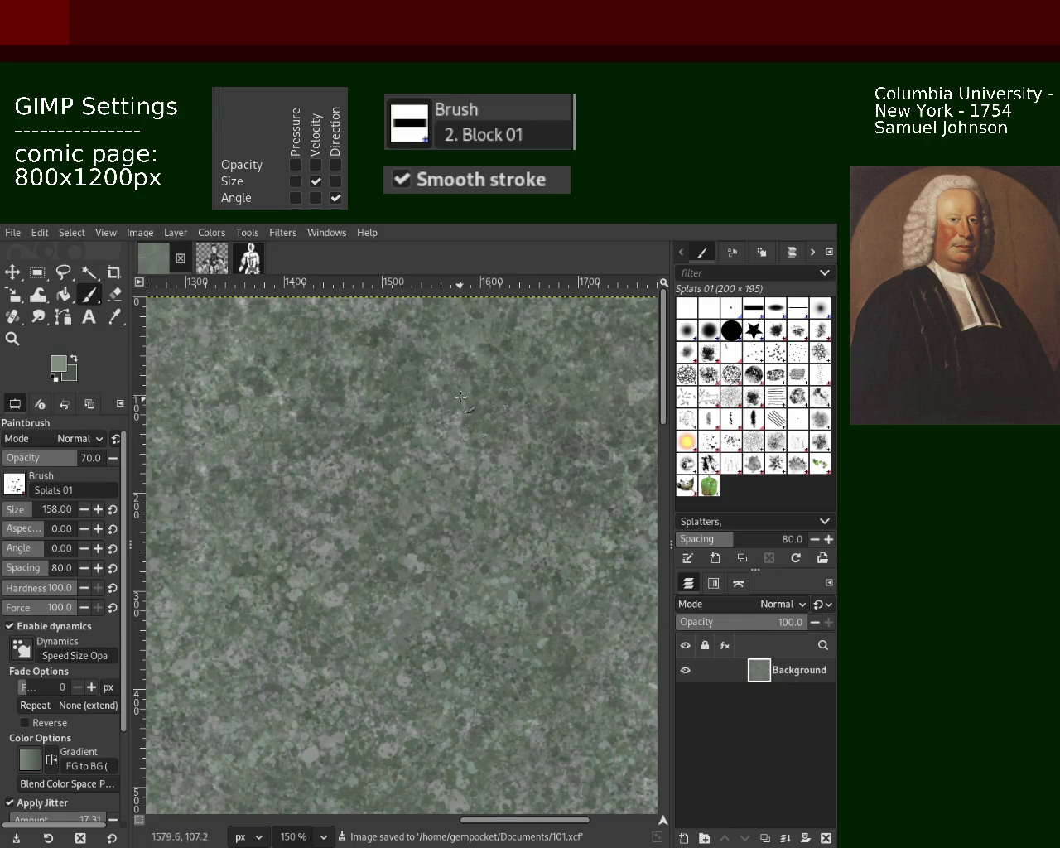
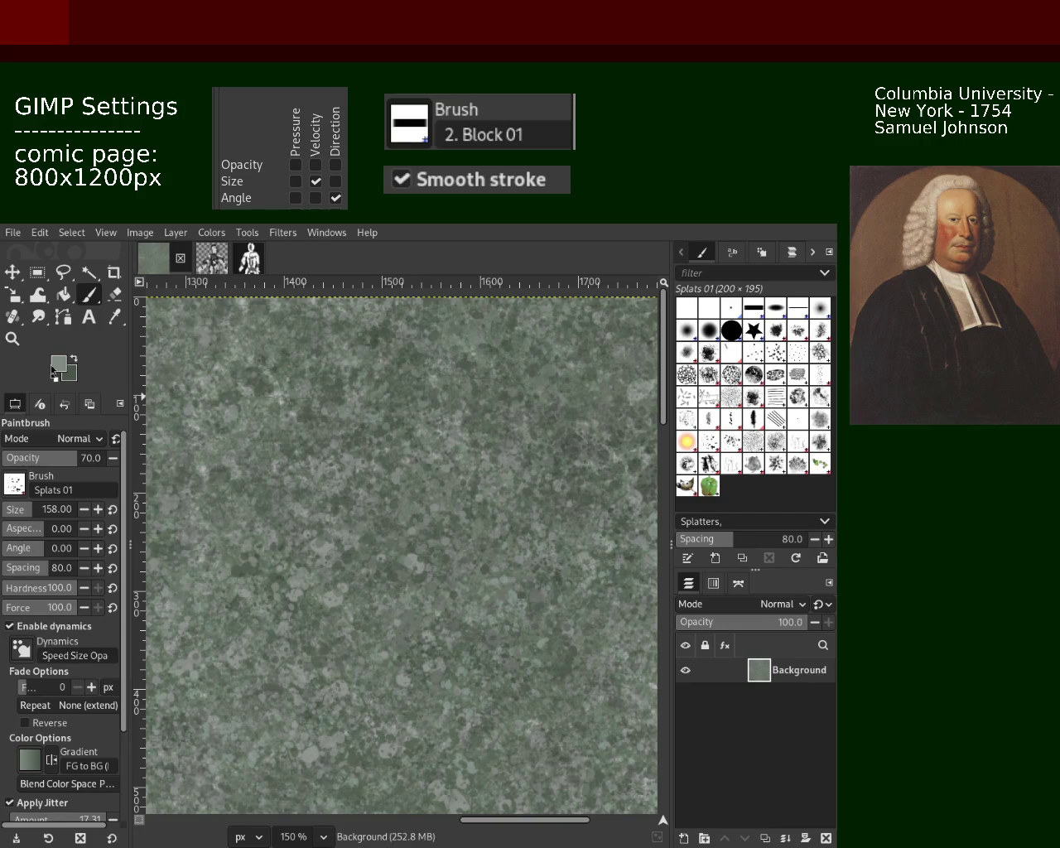
Step: Zoom in on the page texture and dab splat marks near the page centre
{"action": "left_click", "coordinate": [12, 338]}
{"action": "scroll", "coordinate": [293, 494], "scroll_direction": "down", "scroll_amount": 2}
{"action": "scroll", "coordinate": [293, 495], "scroll_direction": "down", "scroll_amount": 2}
{"action": "scroll", "coordinate": [293, 495], "scroll_direction": "up", "scroll_amount": 3}
{"action": "scroll", "coordinate": [292, 494], "scroll_direction": "up", "scroll_amount": 1}
{"action": "scroll", "coordinate": [293, 495], "scroll_direction": "up", "scroll_amount": 1}
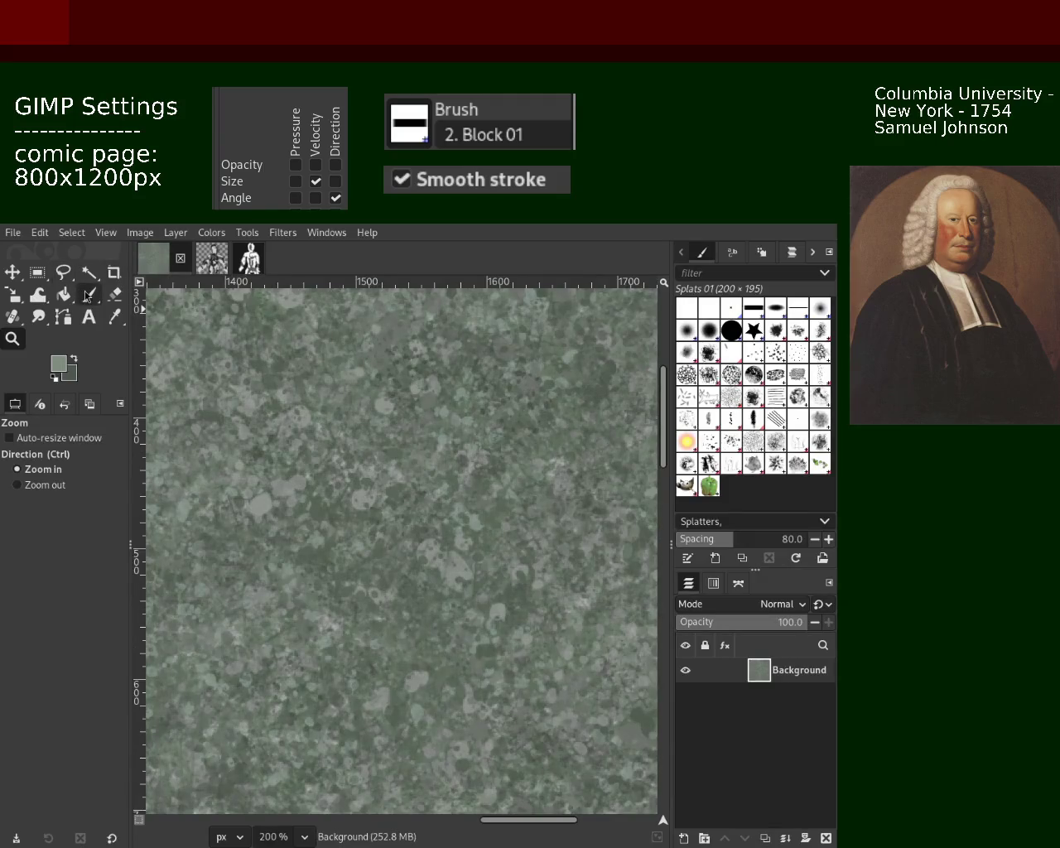
{"action": "left_click", "coordinate": [87, 294]}
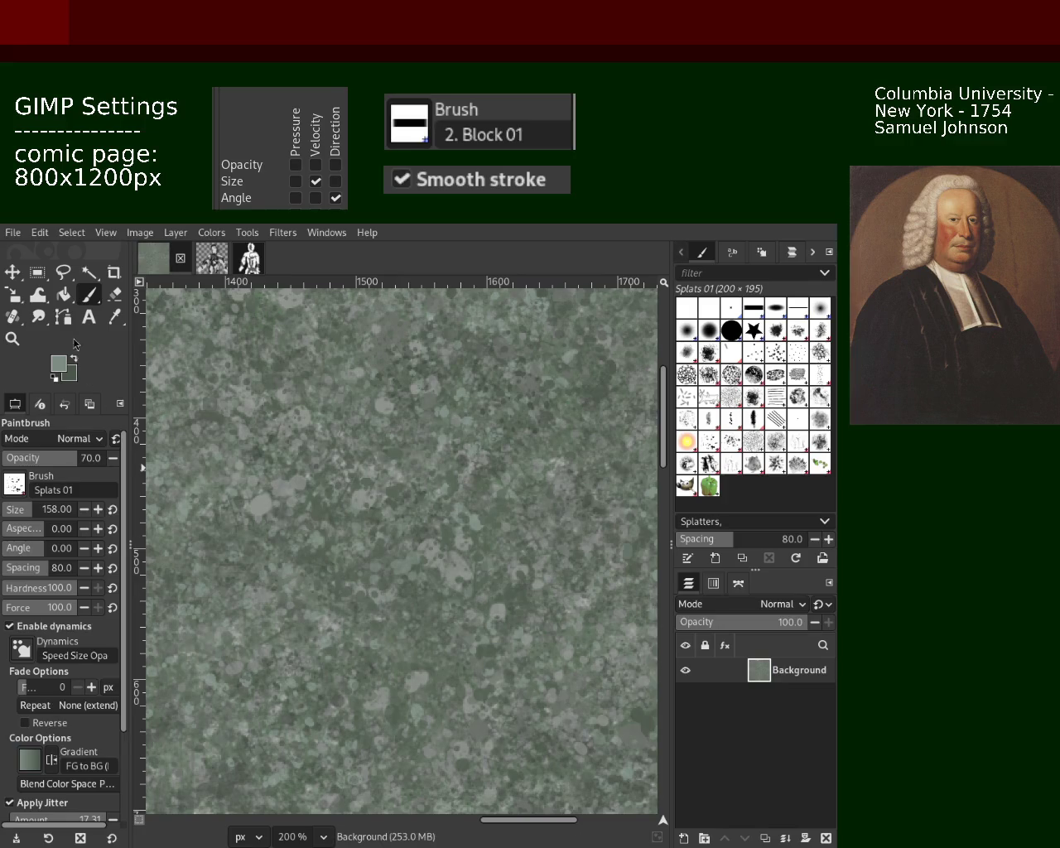
{"action": "left_click", "coordinate": [13, 338]}
{"action": "left_click", "coordinate": [306, 502]}
{"action": "left_click", "coordinate": [306, 502]}
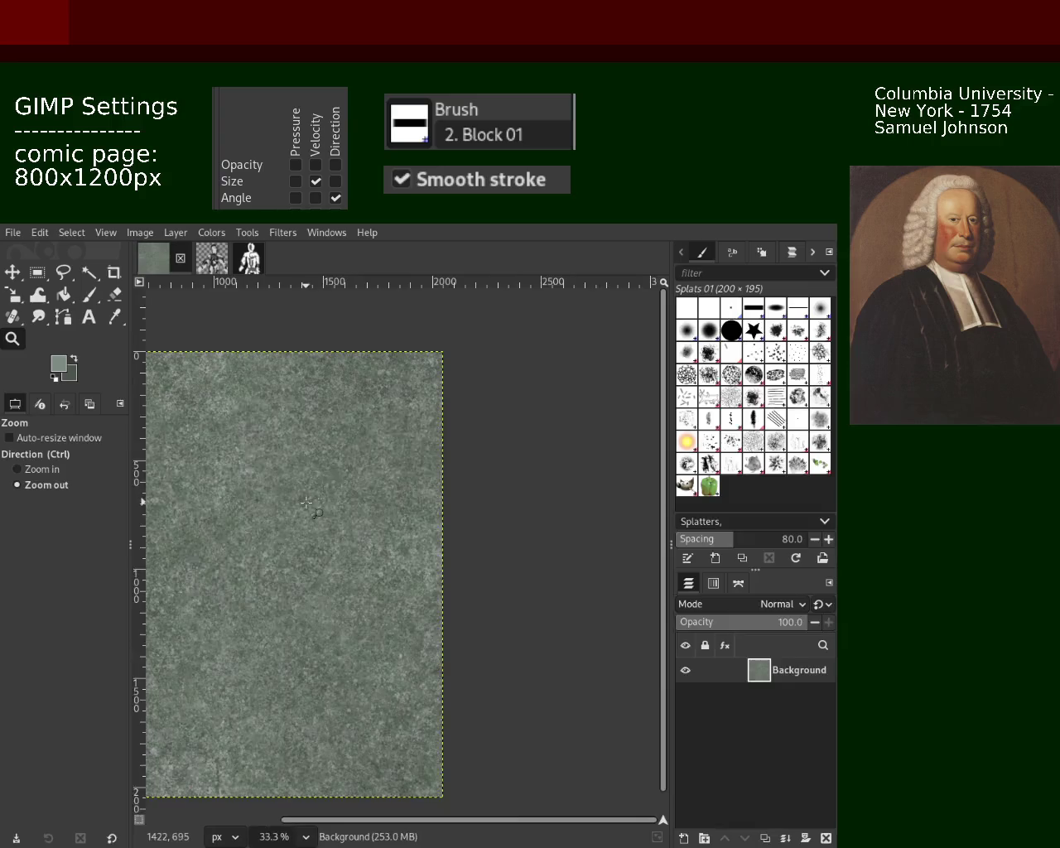
{"action": "left_click", "coordinate": [306, 502], "text": "ctrl"}
{"action": "left_click", "coordinate": [308, 489], "text": "ctrl"}
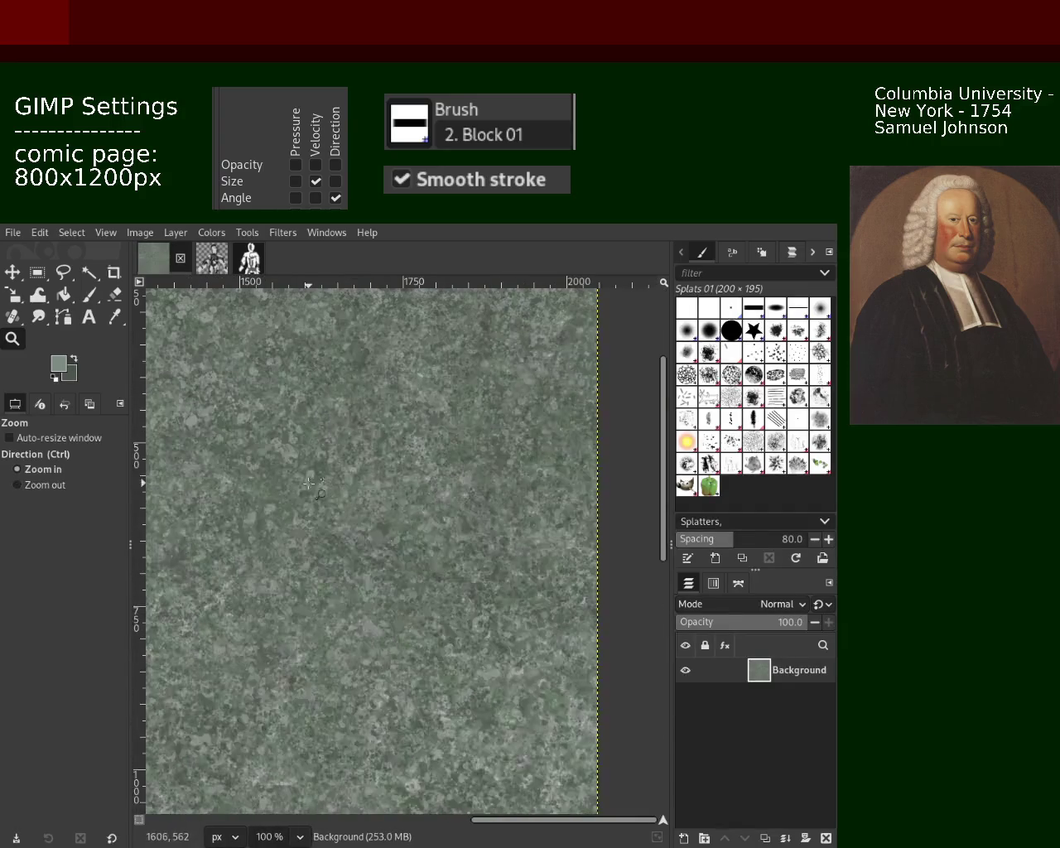
{"action": "left_click", "coordinate": [309, 483]}
{"action": "key", "text": "p"}
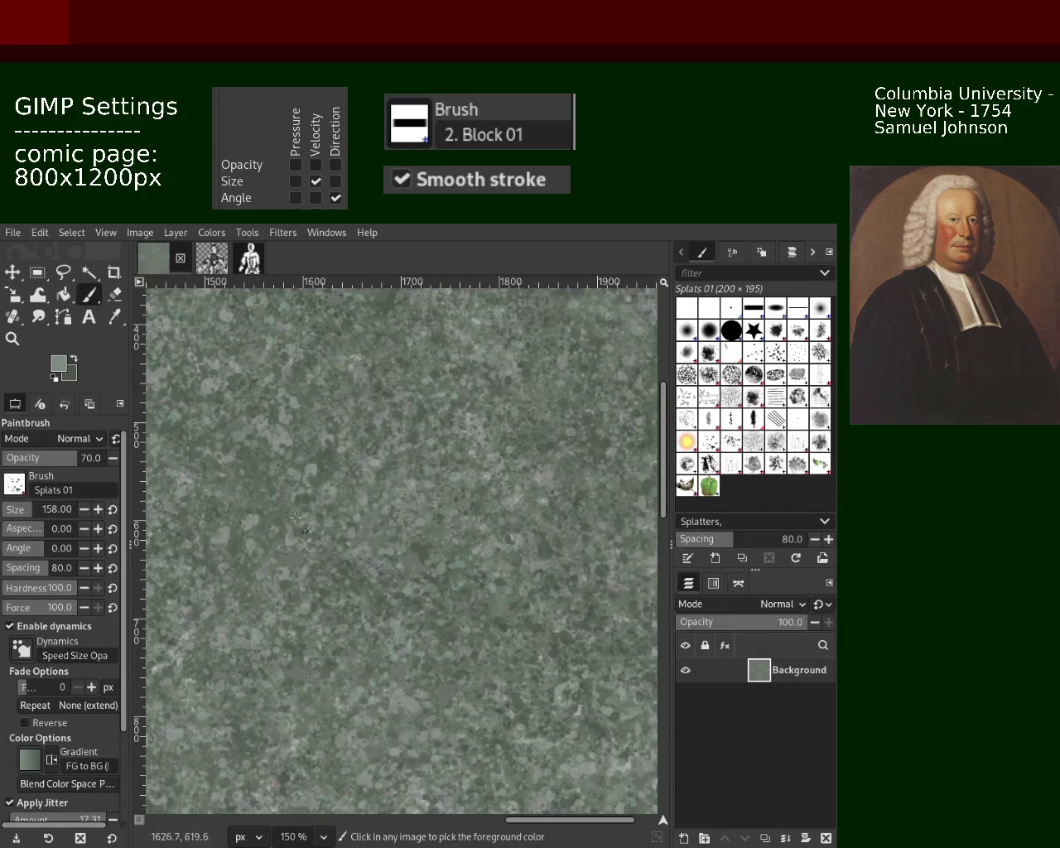
{"action": "left_click_drag", "start_coordinate": [348, 497], "coordinate": [380, 523]}
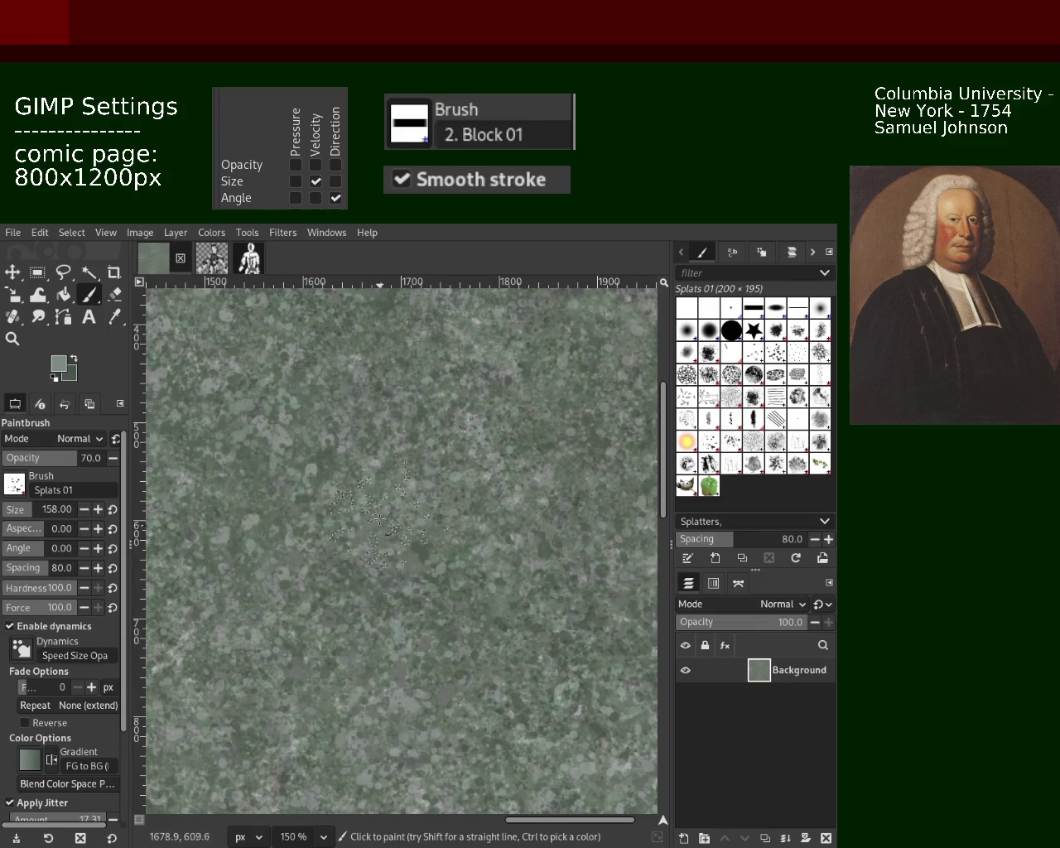
Step: Zoom around the texture to inspect it before sampling a colour
{"action": "key", "text": "ctrl"}
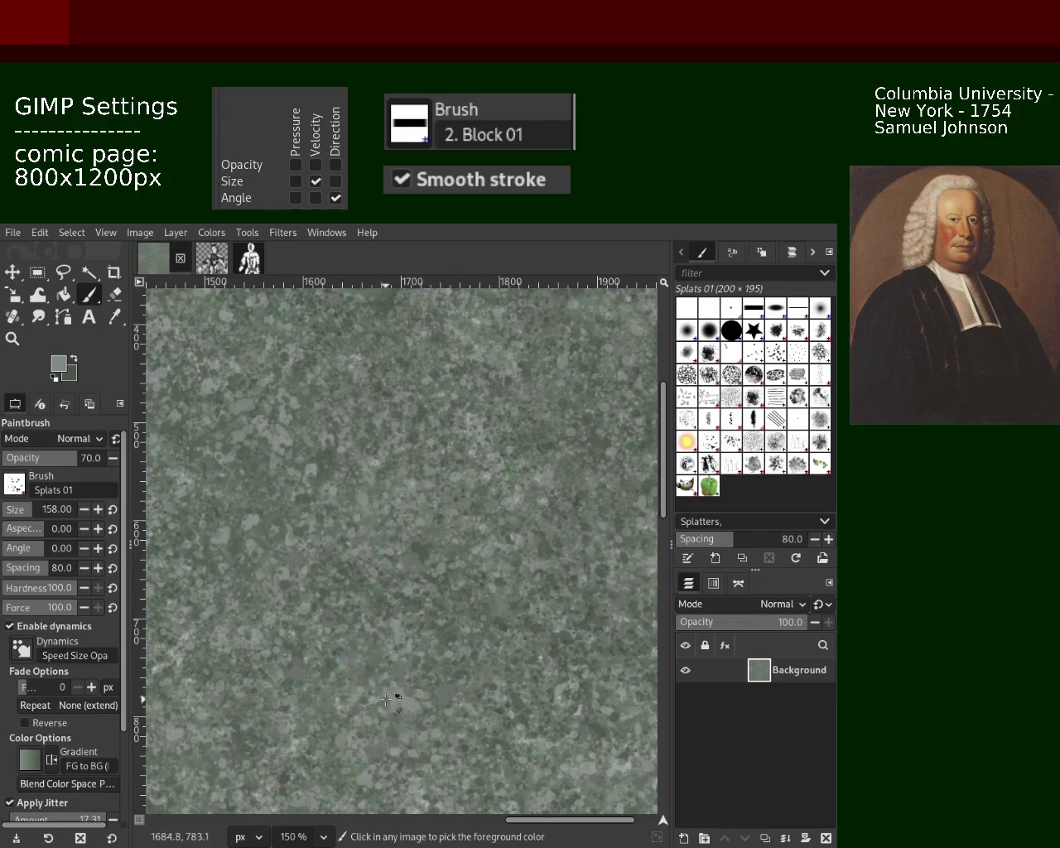
{"action": "left_click", "coordinate": [23, 341]}
{"action": "scroll", "coordinate": [544, 528], "scroll_direction": "down", "scroll_amount": 1}
{"action": "scroll", "coordinate": [544, 528], "scroll_direction": "down", "scroll_amount": 3}
{"action": "scroll", "coordinate": [544, 528], "scroll_direction": "up", "scroll_amount": 1}
{"action": "scroll", "coordinate": [544, 528], "scroll_direction": "up", "scroll_amount": 1}
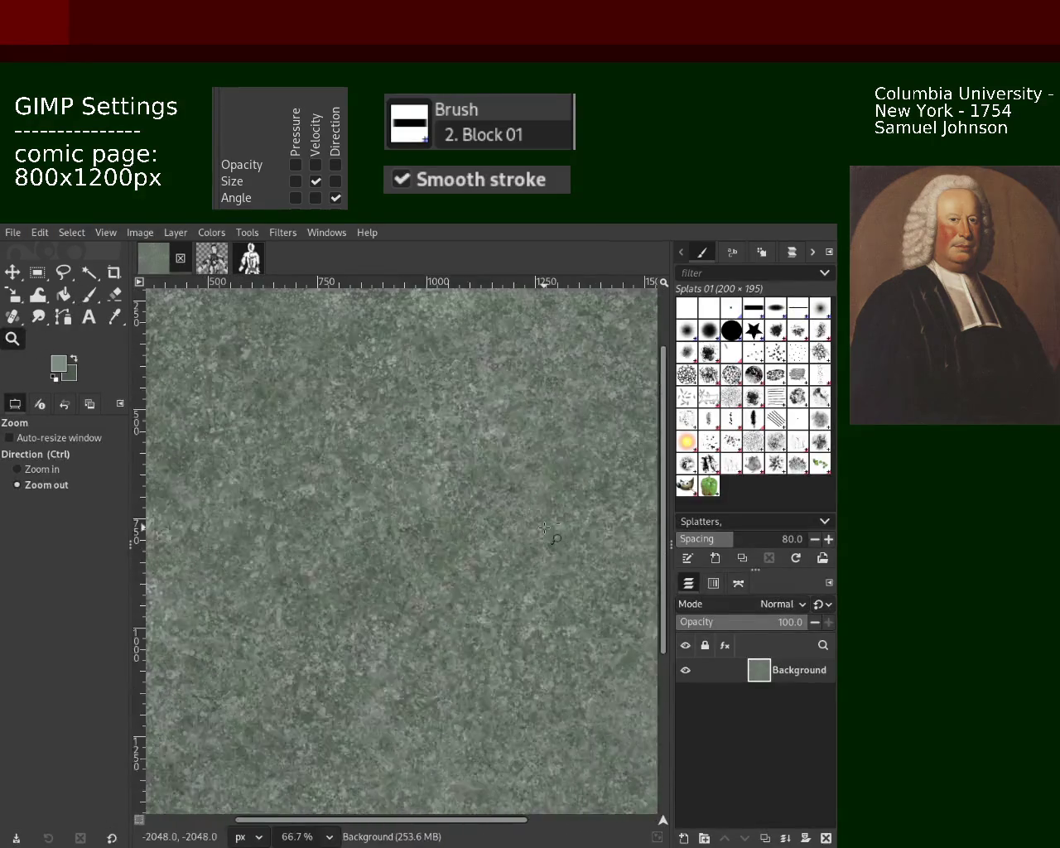
{"action": "scroll", "coordinate": [544, 528], "scroll_direction": "down", "scroll_amount": 2}
{"action": "scroll", "coordinate": [414, 464], "scroll_direction": "up", "scroll_amount": 2}
{"action": "scroll", "coordinate": [376, 431], "scroll_direction": "up", "scroll_amount": 1}
{"action": "scroll", "coordinate": [376, 431], "scroll_direction": "down", "scroll_amount": 1}
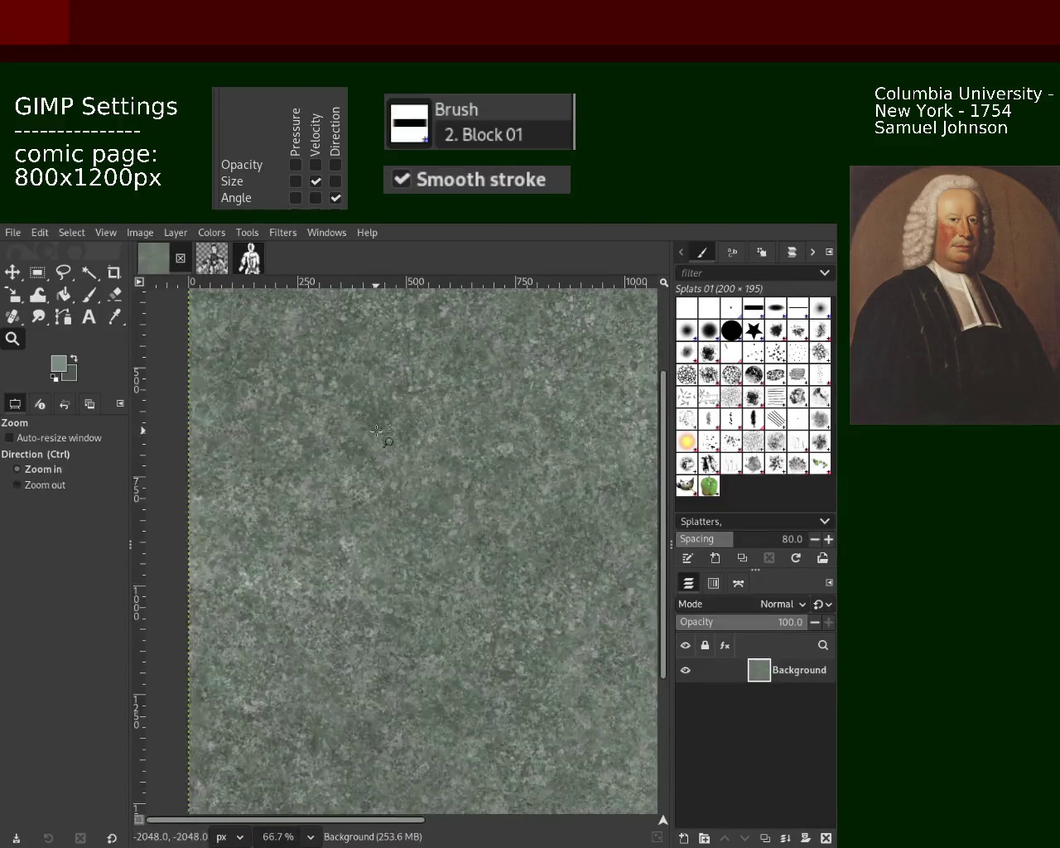
{"action": "scroll", "coordinate": [377, 431], "scroll_direction": "down", "scroll_amount": 1}
{"action": "scroll", "coordinate": [376, 431], "scroll_direction": "up", "scroll_amount": 1}
{"action": "scroll", "coordinate": [376, 431], "scroll_direction": "up", "scroll_amount": 3}
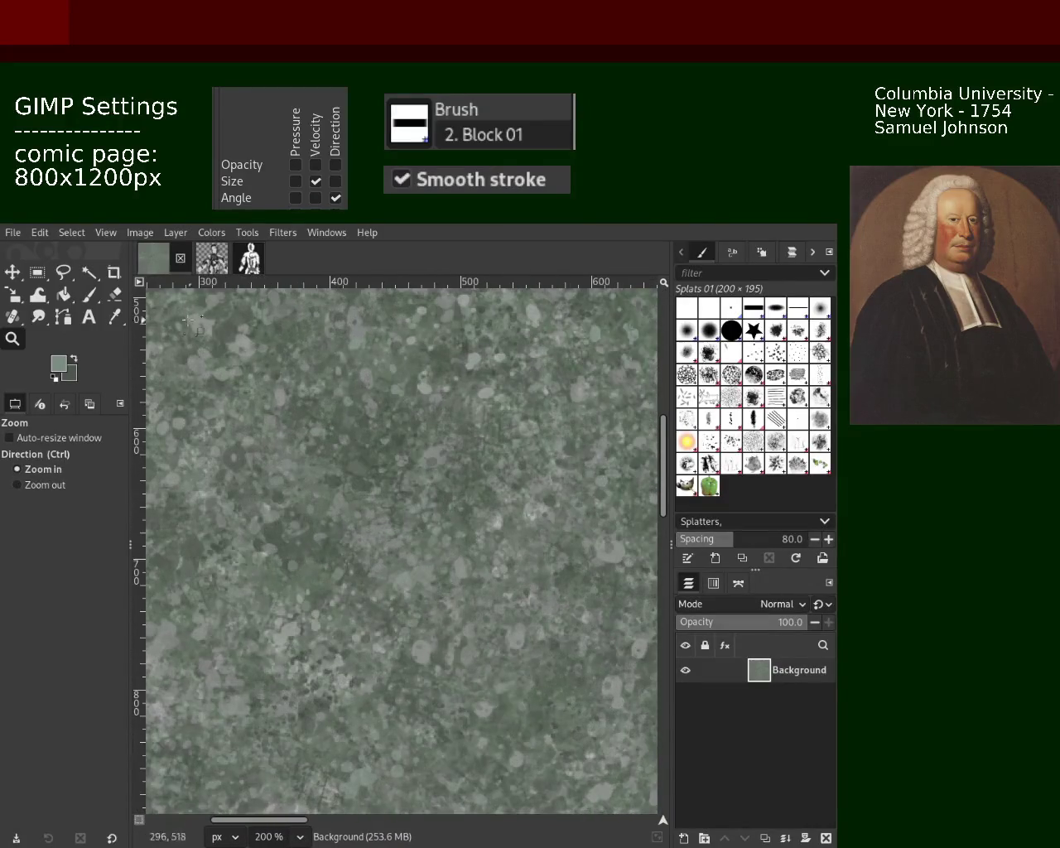
{"action": "left_click", "coordinate": [90, 295]}
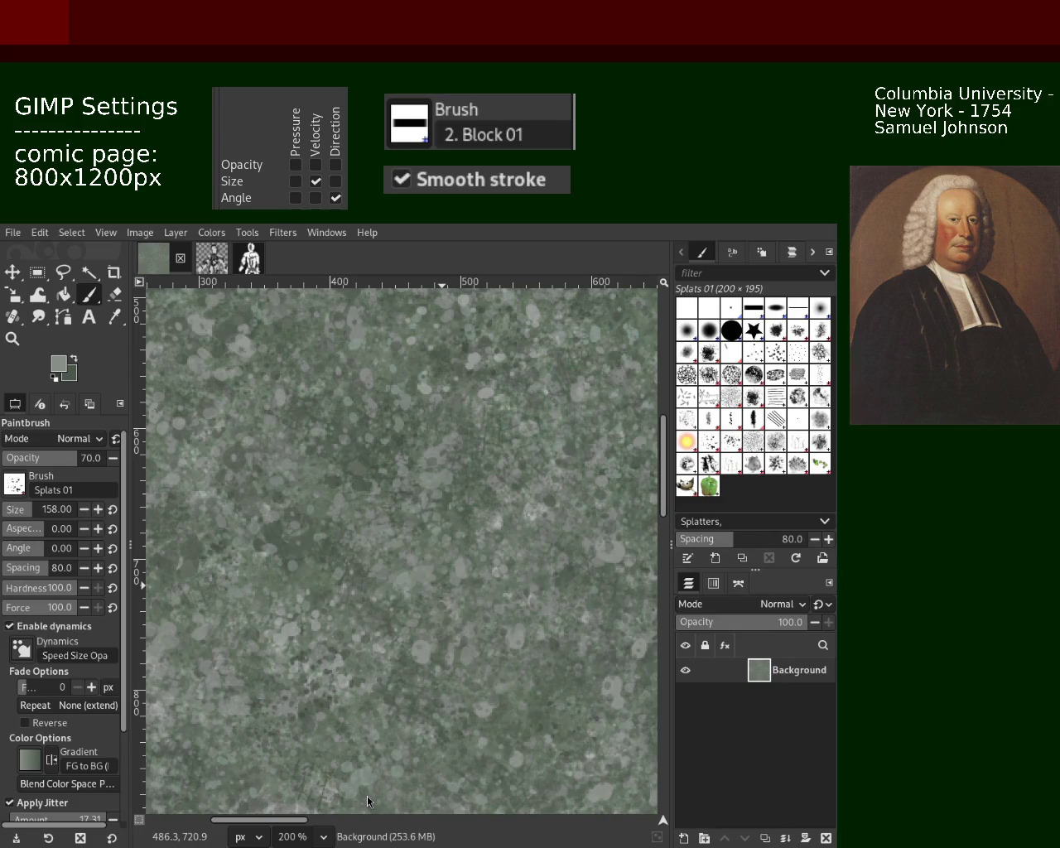
Step: Sample a darker, then a lighter grey from the texture, and choose the Texture Hose 02 brush
{"action": "key", "text": "ctrl"}
{"action": "left_click", "coordinate": [548, 503], "text": "ctrl"}
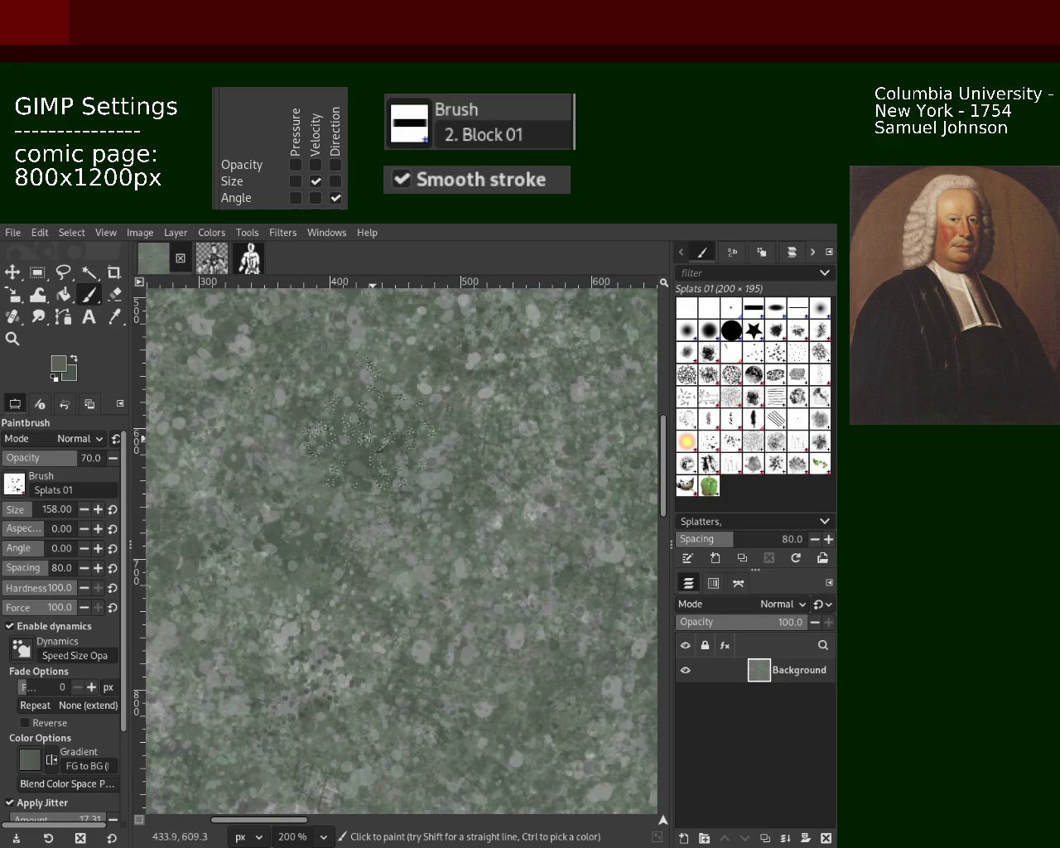
{"action": "left_click", "coordinate": [356, 592]}
{"action": "key", "text": "ctrl"}
{"action": "left_click", "coordinate": [485, 365], "text": "ctrl"}
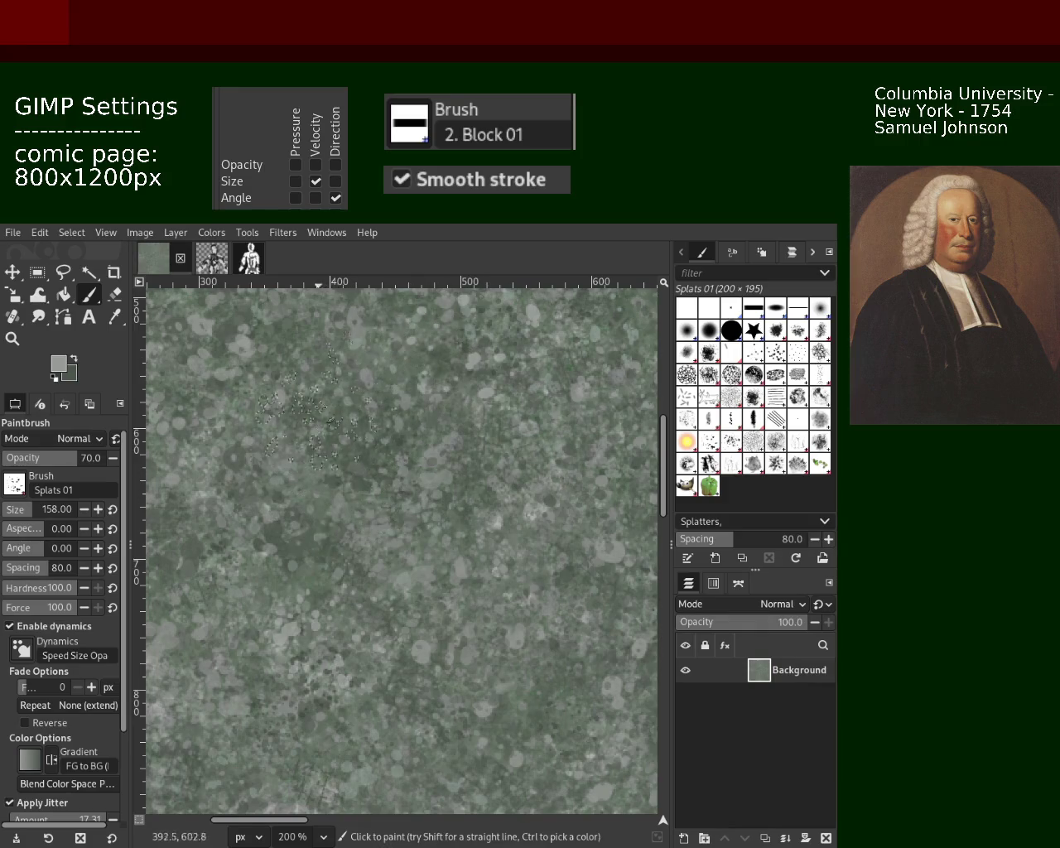
{"action": "left_click", "coordinate": [717, 458]}
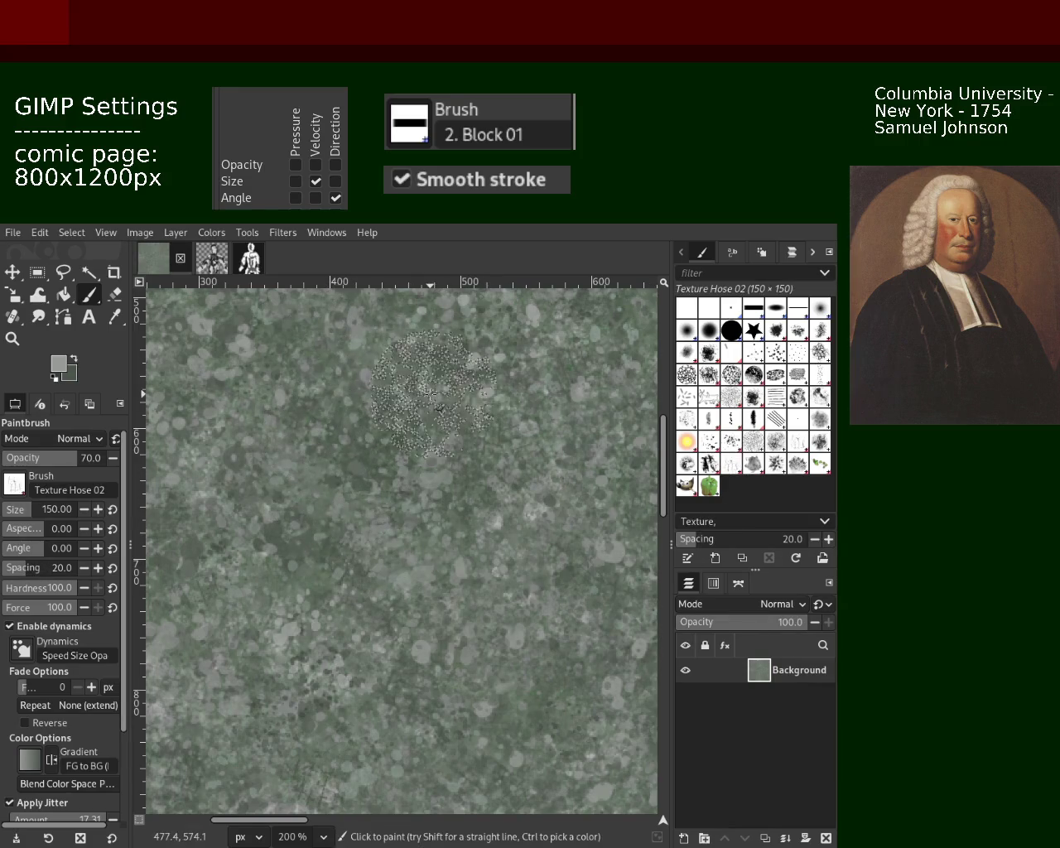
Step: Stamp a round speckled dab on the page and zoom the view to 150%
{"action": "left_click", "coordinate": [355, 389]}
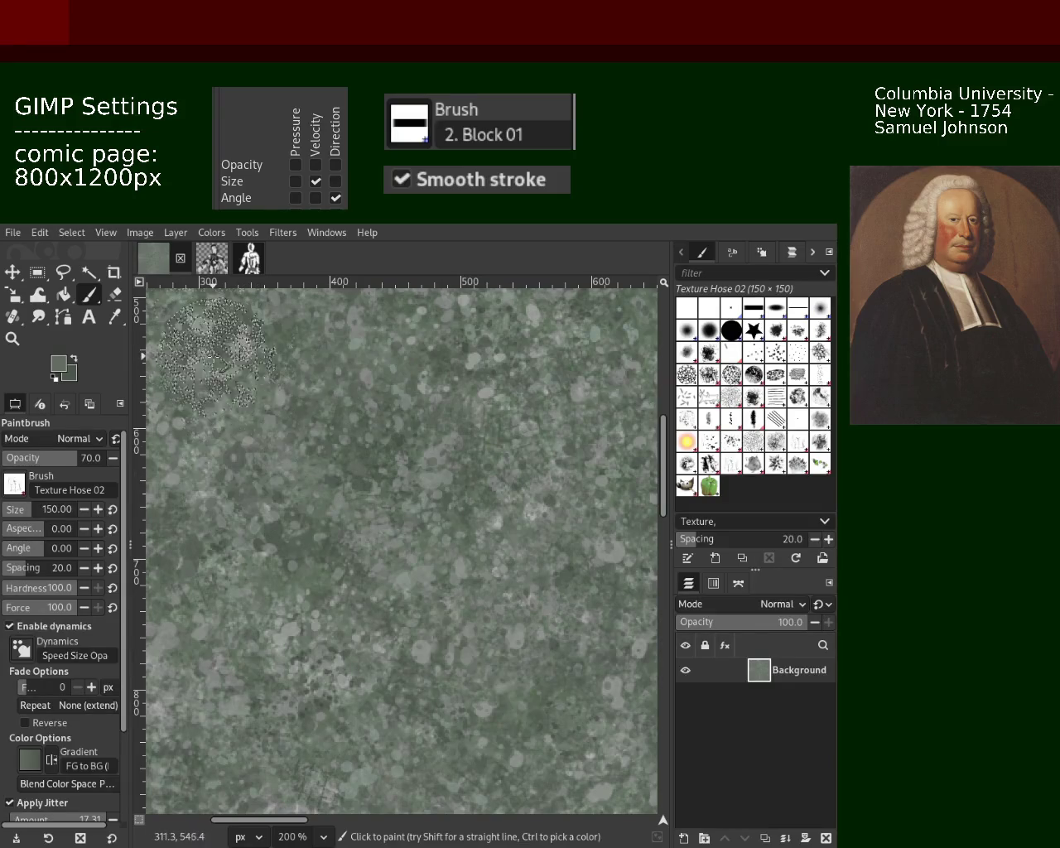
{"action": "left_click", "coordinate": [12, 338]}
{"action": "left_click", "coordinate": [343, 481], "text": "ctrl"}
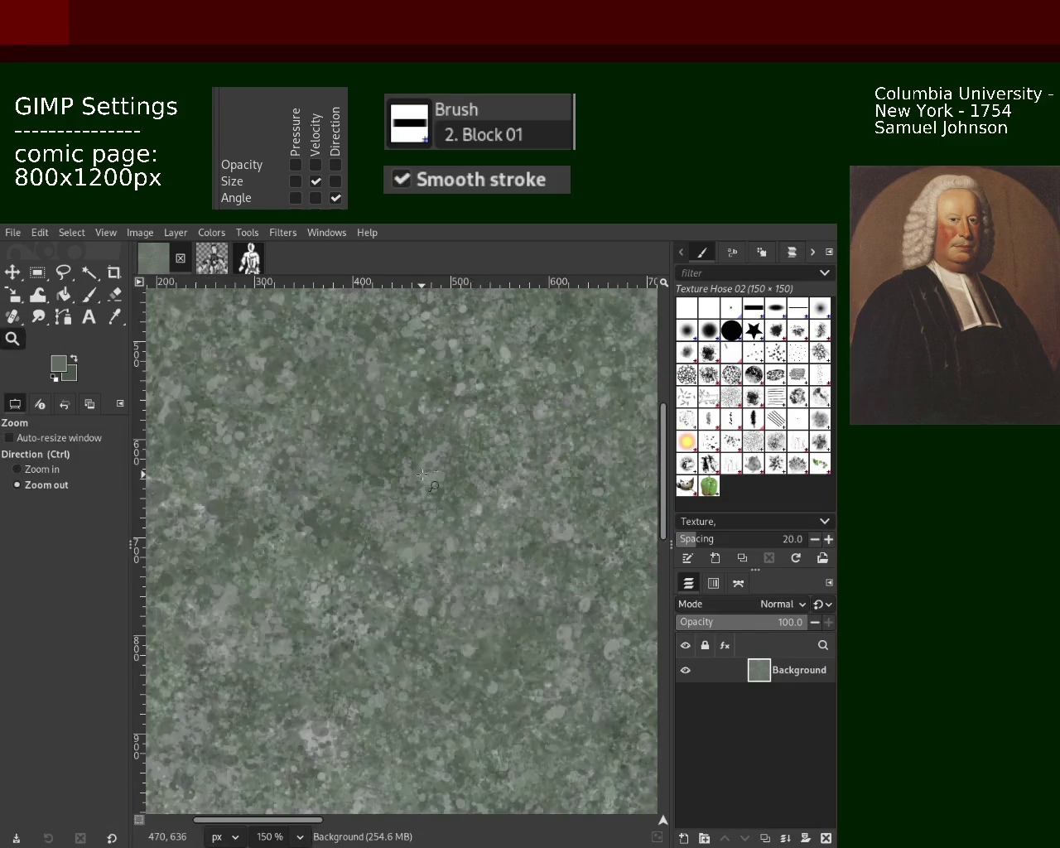
{"action": "left_click", "coordinate": [344, 480], "text": "ctrl"}
{"action": "left_click", "coordinate": [344, 480], "text": "ctrl"}
{"action": "left_click", "coordinate": [331, 580]}
{"action": "left_click", "coordinate": [335, 584]}
{"action": "left_click", "coordinate": [331, 580]}
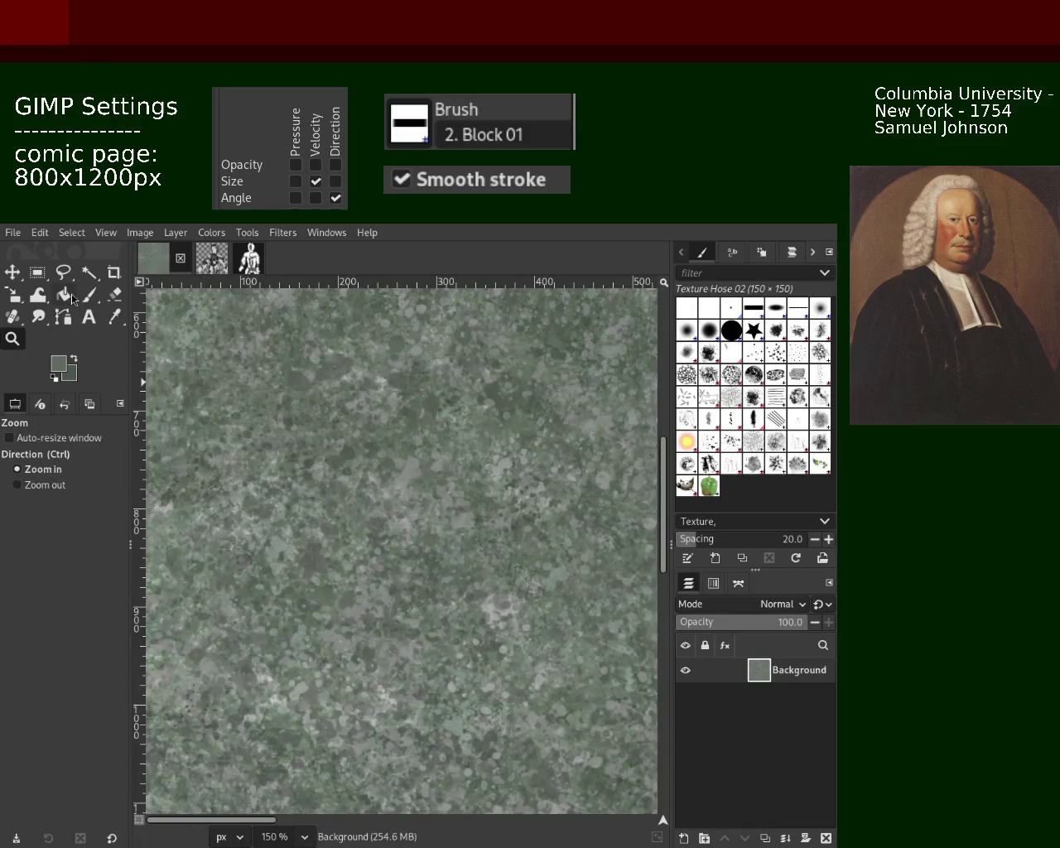
{"action": "left_click", "coordinate": [88, 294]}
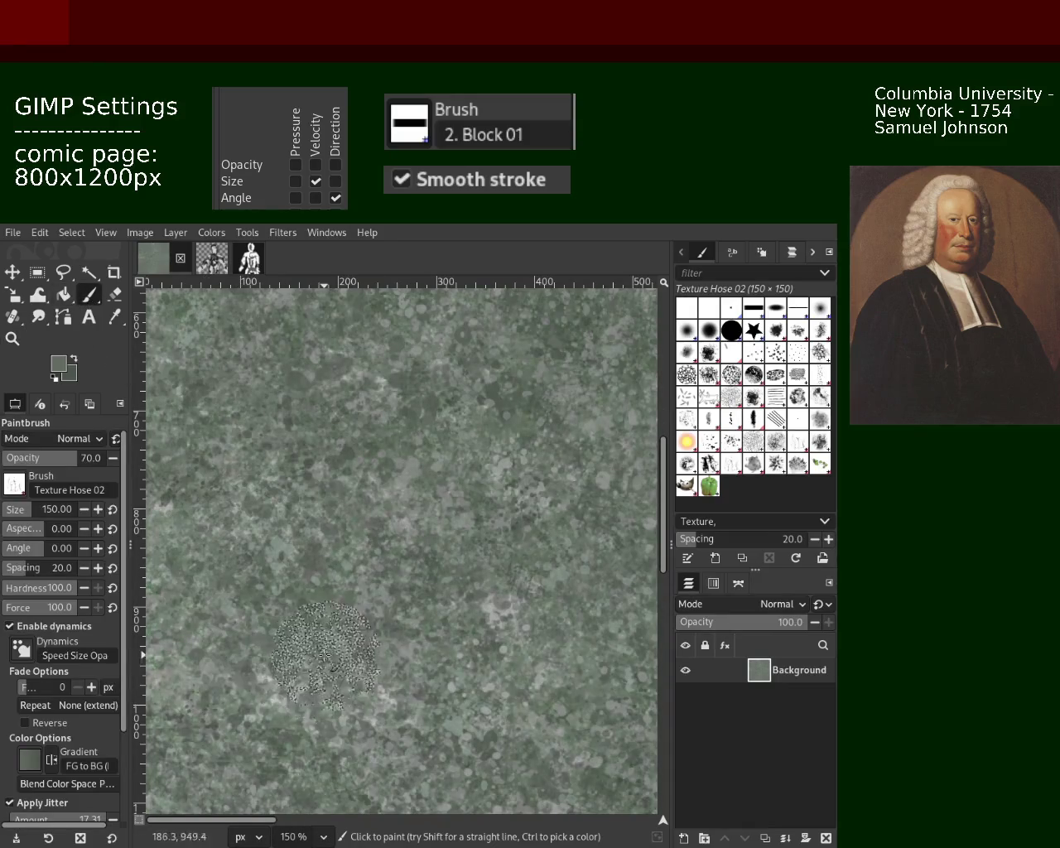
Step: Sample darker and lighter colours from the texture and paint more speckled dabs
{"action": "key", "text": "ctrl"}
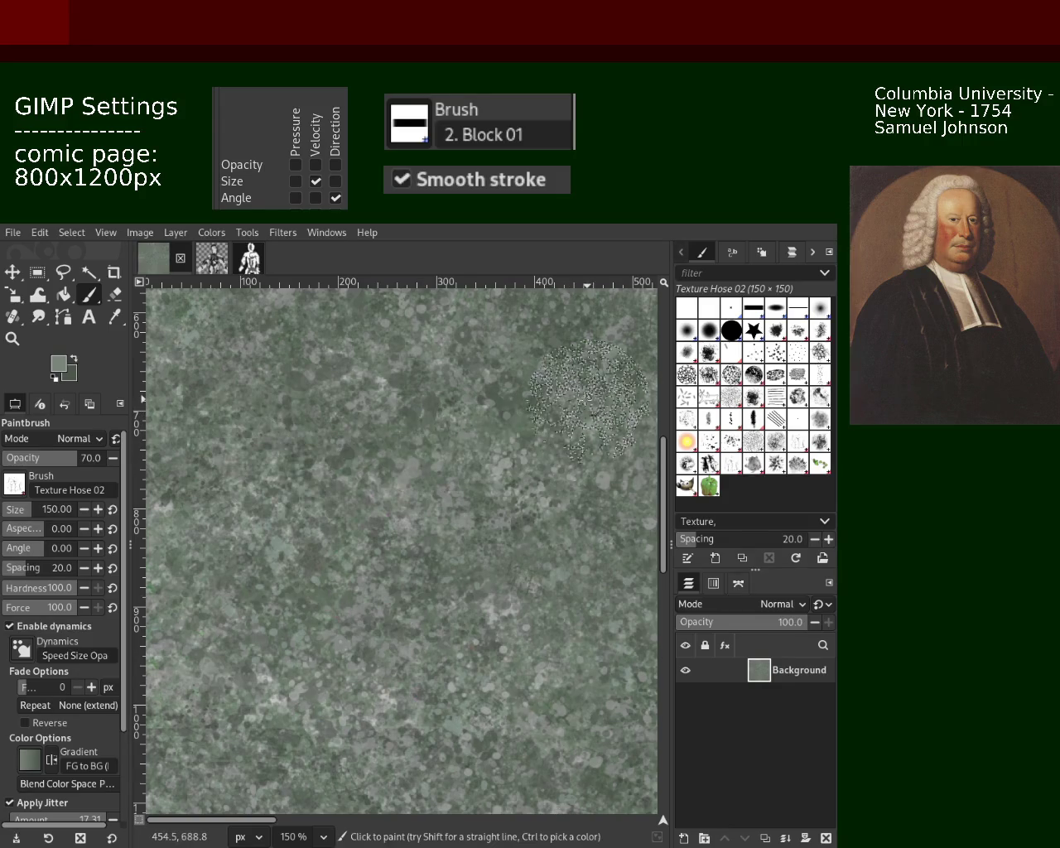
{"action": "left_click", "coordinate": [418, 495]}
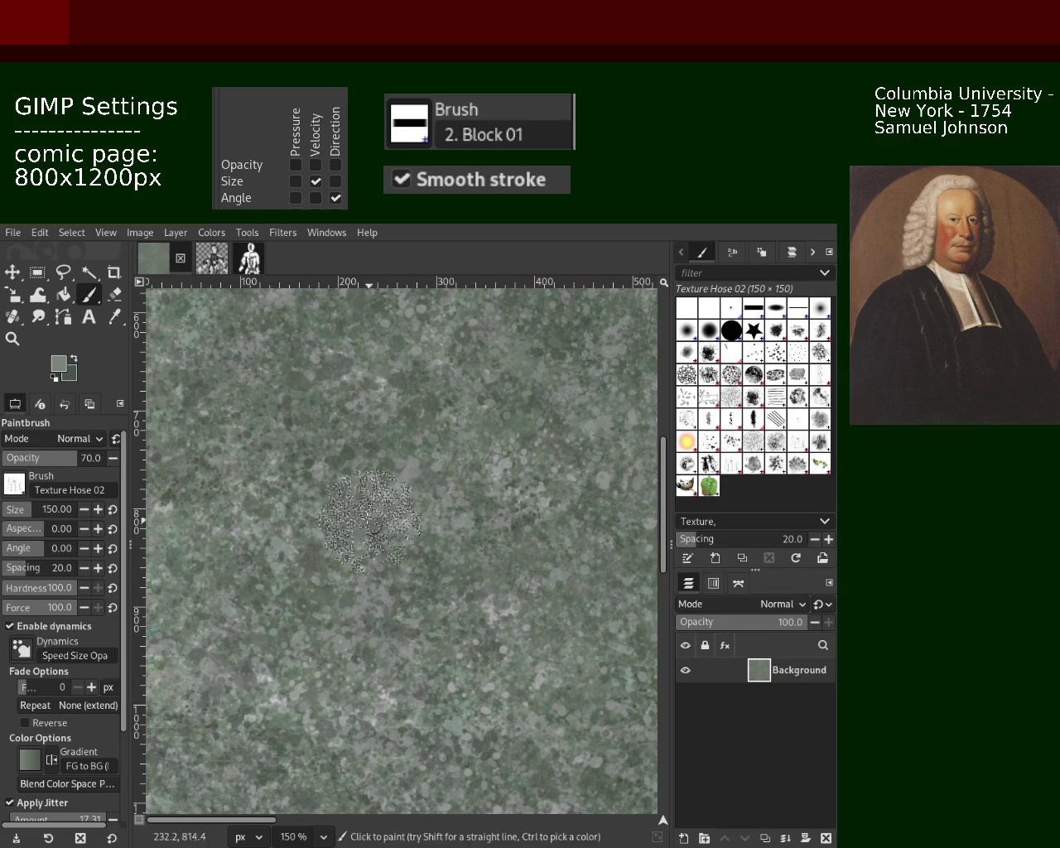
{"action": "left_click", "coordinate": [452, 408], "text": "ctrl"}
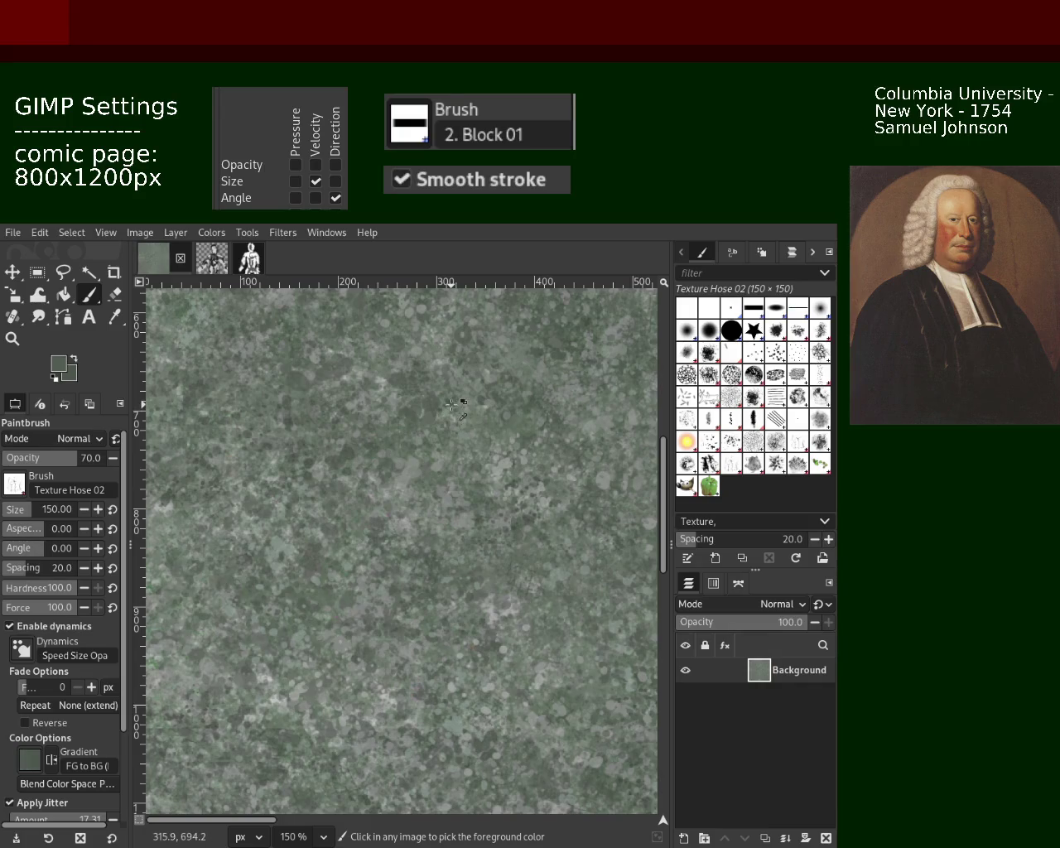
{"action": "left_click", "coordinate": [413, 484], "text": "ctrl"}
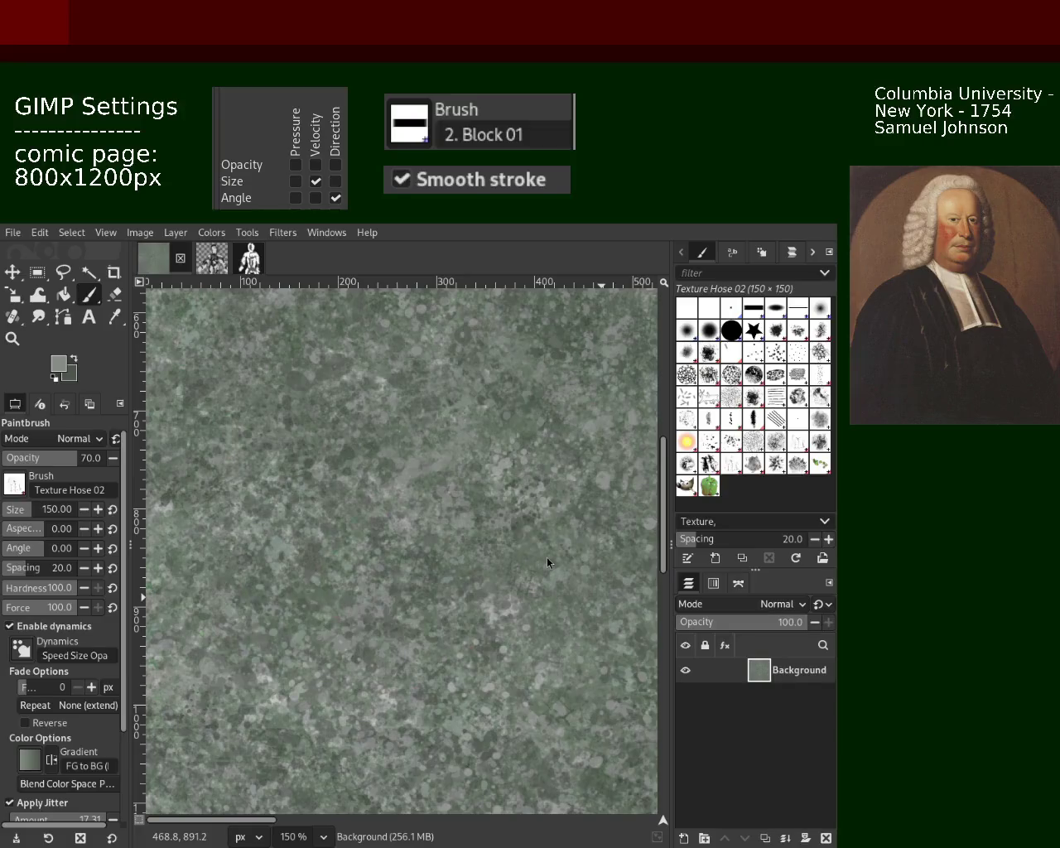
{"action": "left_click", "coordinate": [406, 560]}
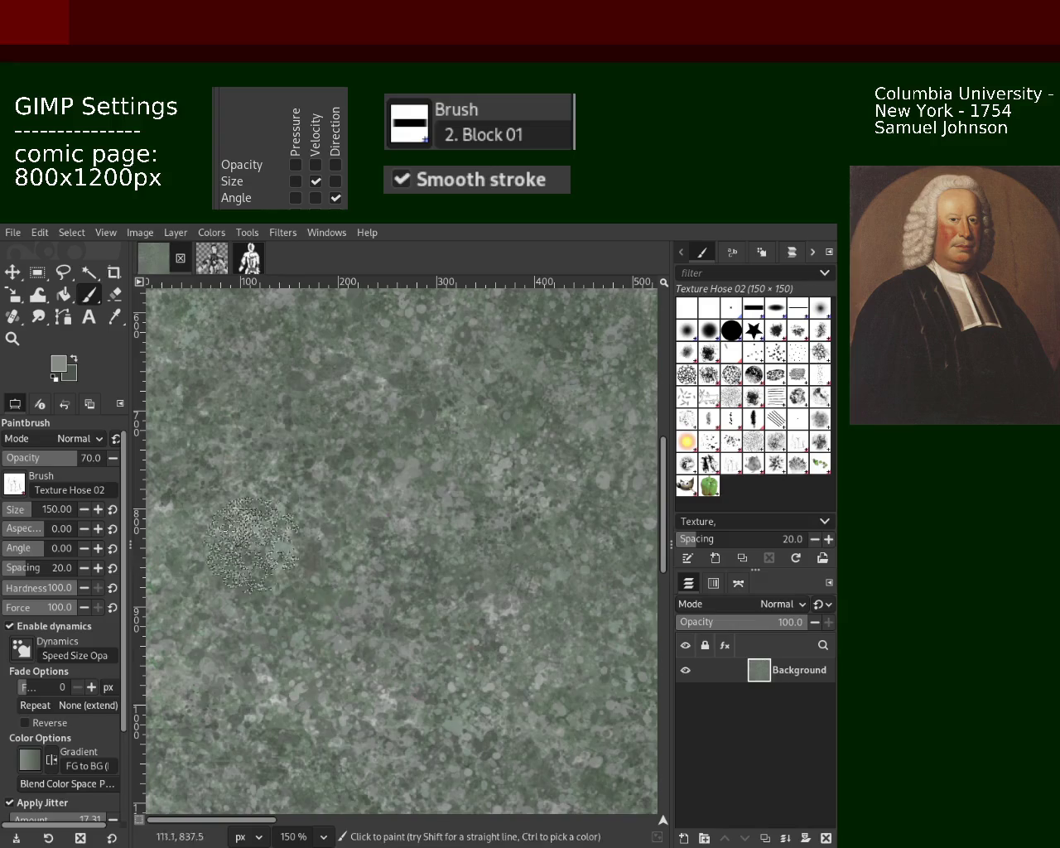
Step: Set the brush opacity to 57 and undo the unwanted speckled dab
{"action": "left_click", "coordinate": [63, 458]}
{"action": "left_click", "coordinate": [299, 394]}
{"action": "key", "text": "ctrl+z"}
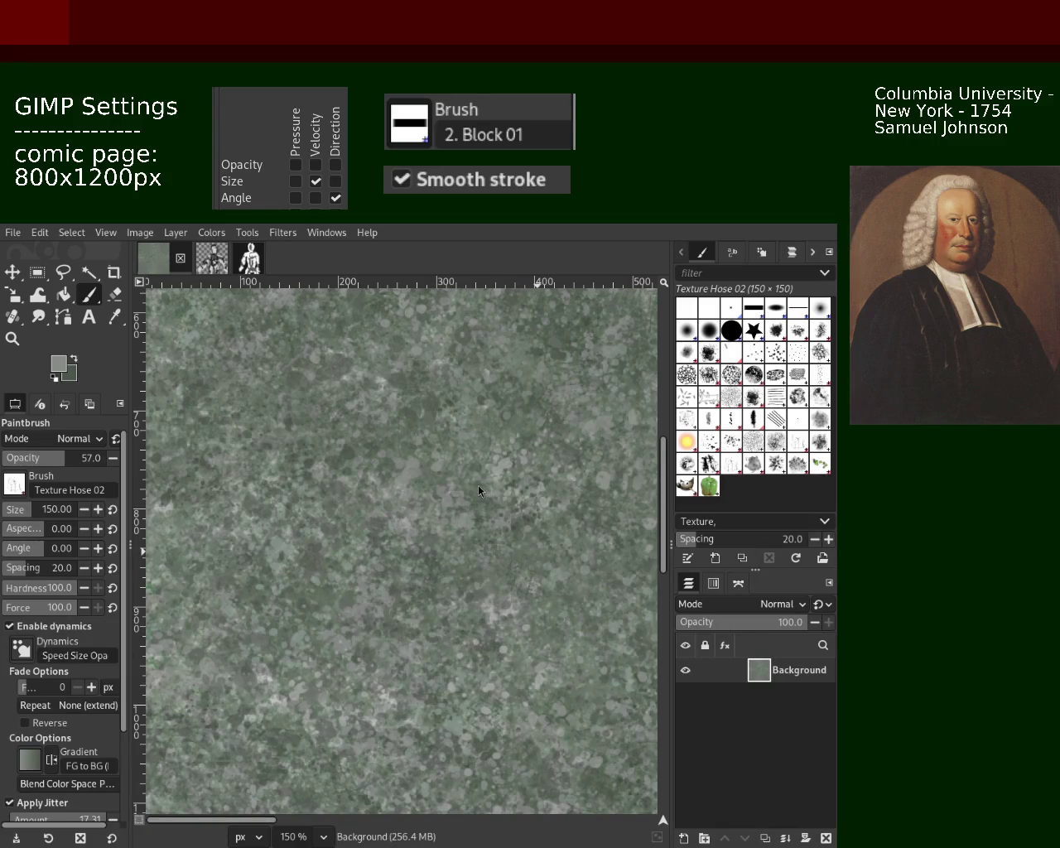
Step: Zoom to 200% and sample a lighter grey as the paint colour
{"action": "left_click", "coordinate": [15, 339]}
{"action": "left_click", "coordinate": [391, 560]}
{"action": "left_click", "coordinate": [405, 427], "text": "ctrl"}
{"action": "left_click", "coordinate": [311, 458], "text": "ctrl"}
{"action": "left_click", "coordinate": [89, 295]}
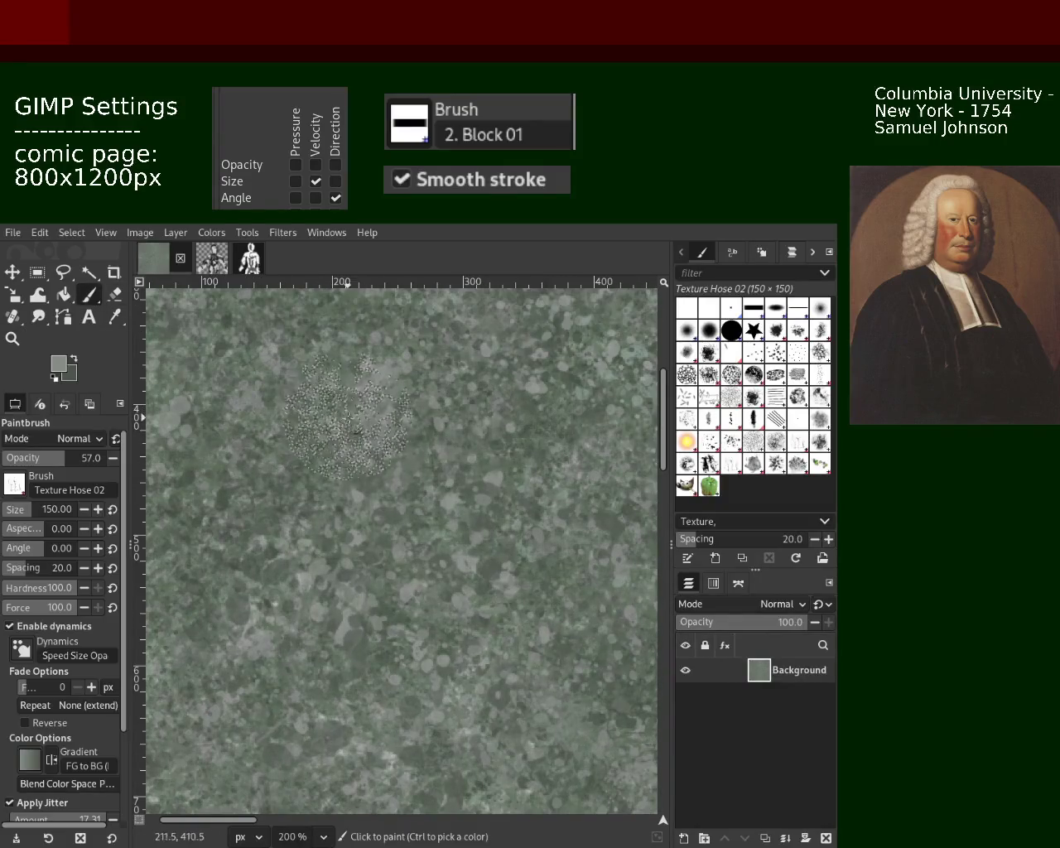
{"action": "left_click", "coordinate": [403, 418]}
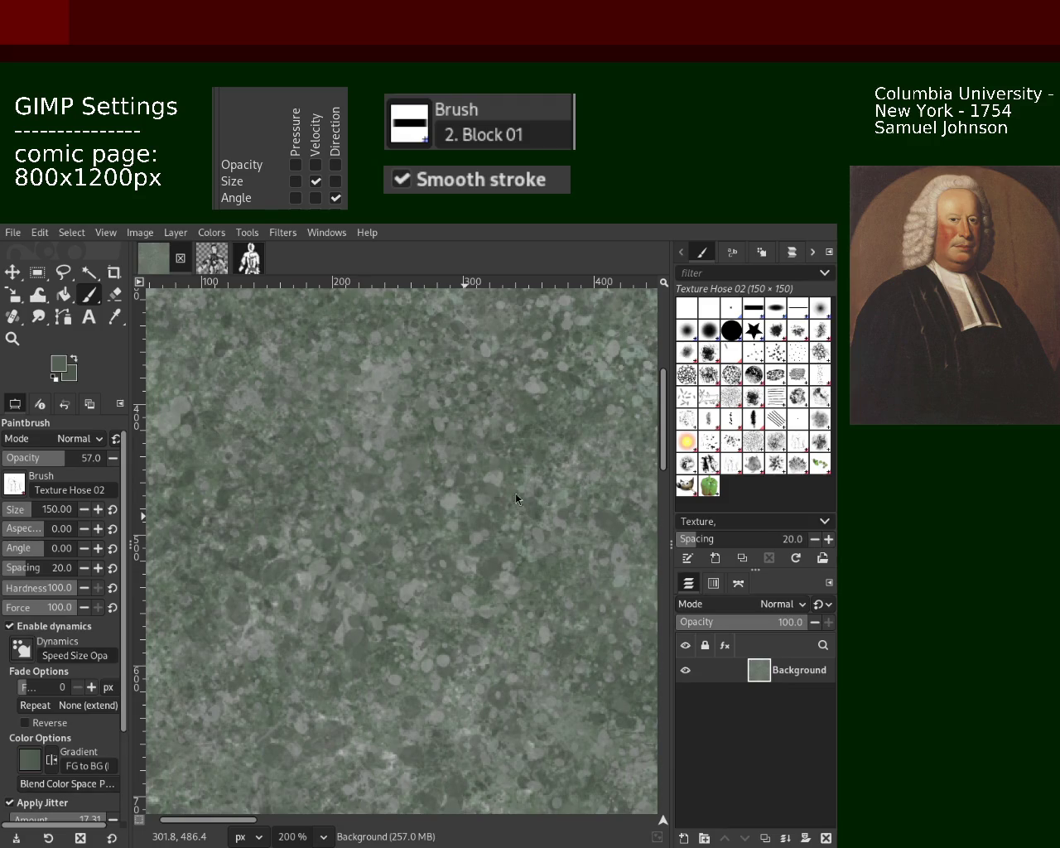
{"action": "left_click", "coordinate": [449, 499], "text": "ctrl"}
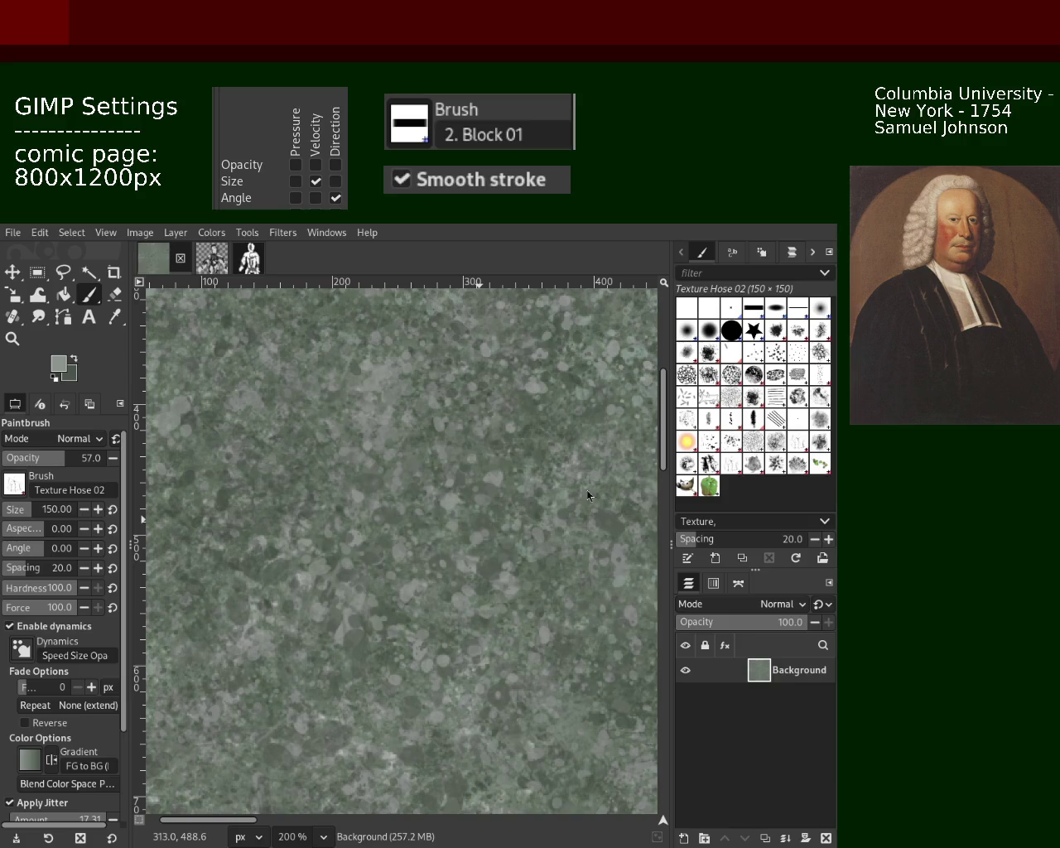
Step: Paint a speckled dab near the centre, undo it, and return to 200% zoom
{"action": "key", "text": "ctrl"}
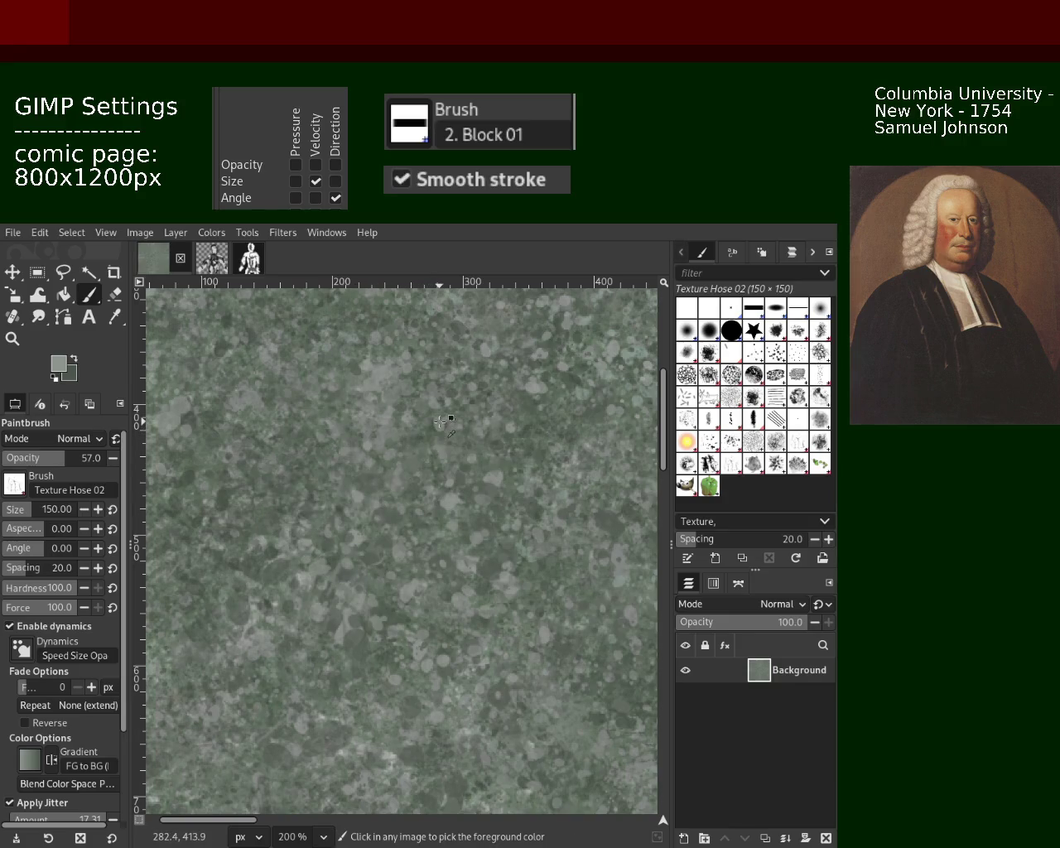
{"action": "left_click", "coordinate": [265, 387]}
{"action": "key", "text": "ctrl+z"}
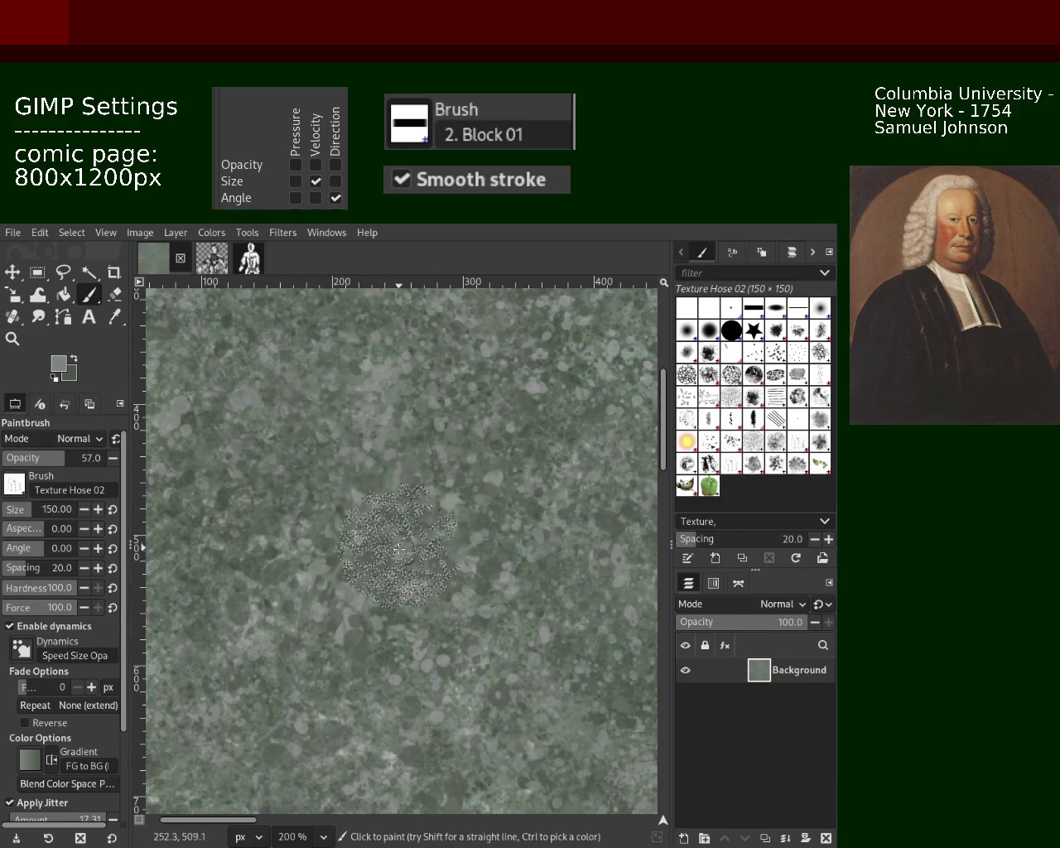
{"action": "key", "text": "z"}
{"action": "left_click", "coordinate": [561, 560], "text": "ctrl"}
{"action": "left_click", "coordinate": [561, 560], "text": "ctrl"}
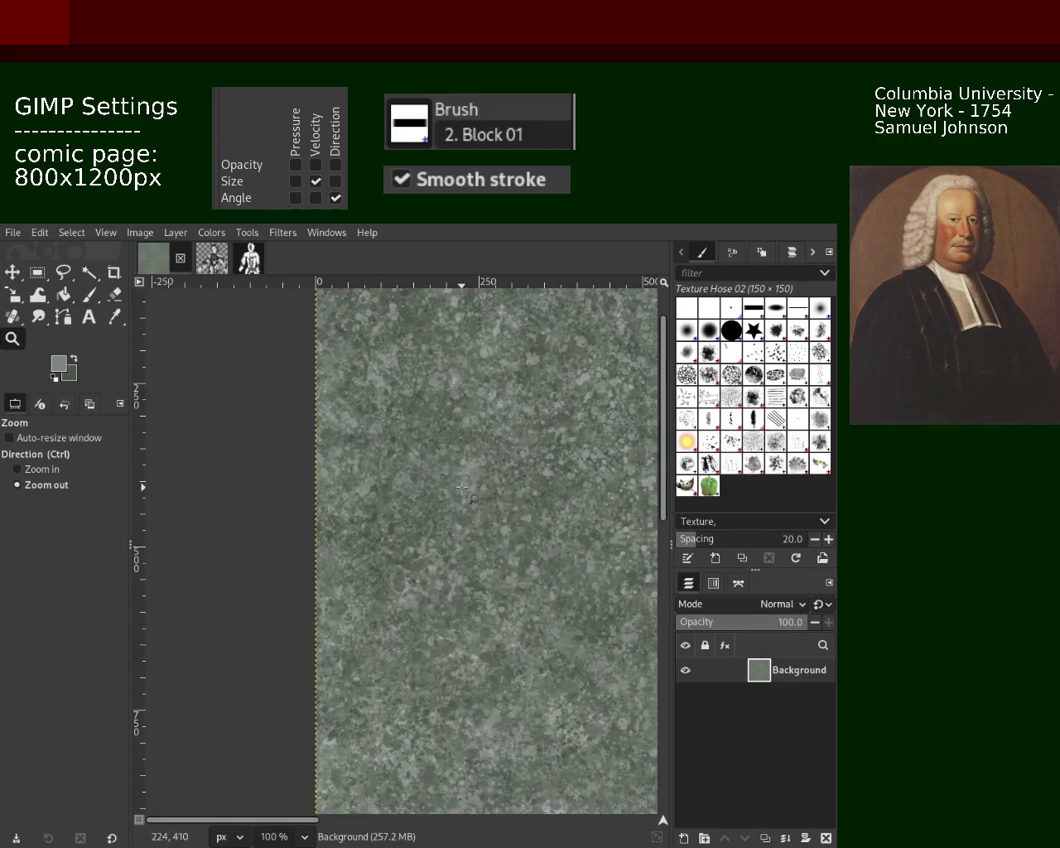
{"action": "left_click", "coordinate": [443, 373]}
{"action": "left_click", "coordinate": [90, 294]}
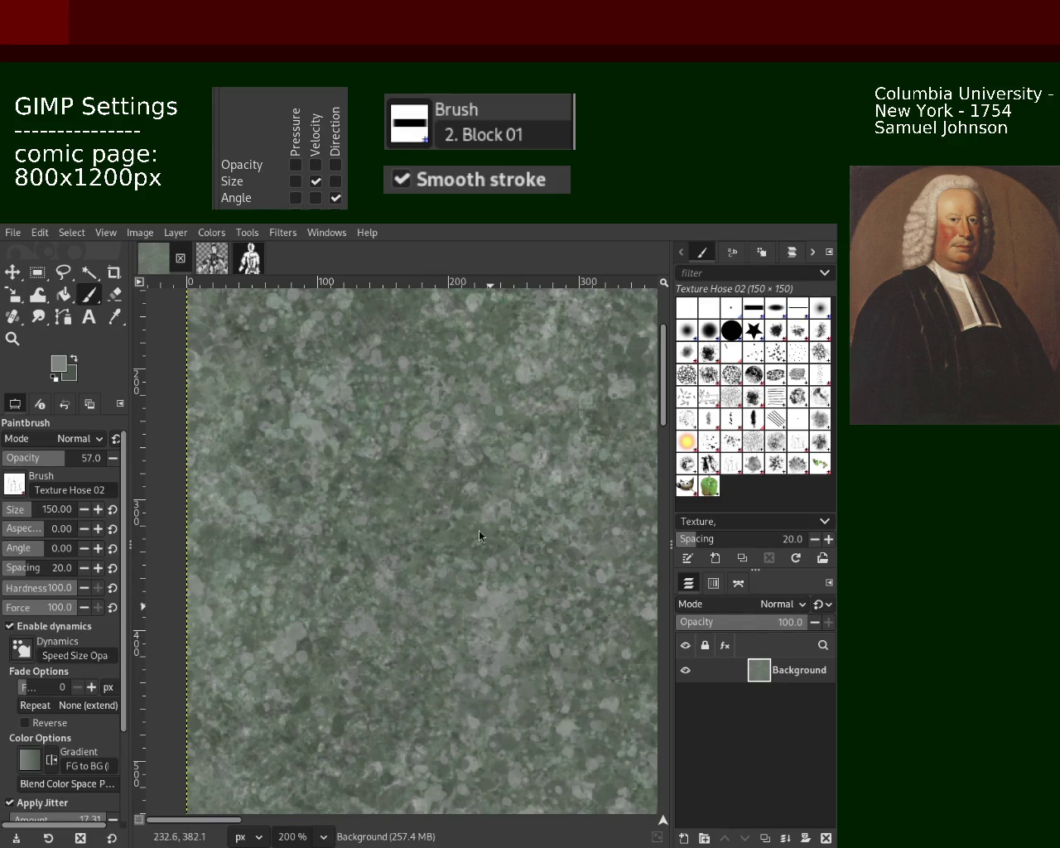
Step: Paint a speckled texture patch at the lower left and blend it into the surroundings
{"action": "key", "text": "z"}
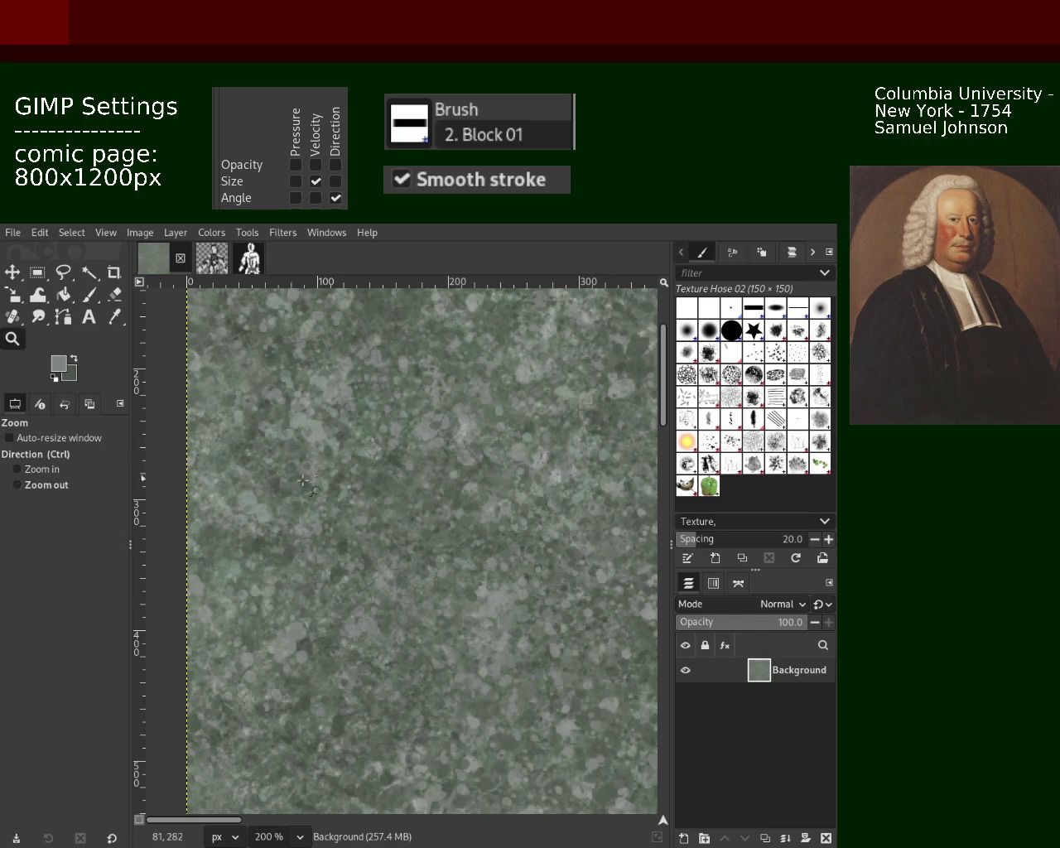
{"action": "left_click", "coordinate": [305, 479], "text": "ctrl"}
{"action": "left_click", "coordinate": [304, 478], "text": "ctrl"}
{"action": "left_click", "coordinate": [305, 478], "text": "ctrl"}
{"action": "key", "text": "2"}
{"action": "key", "text": "p"}
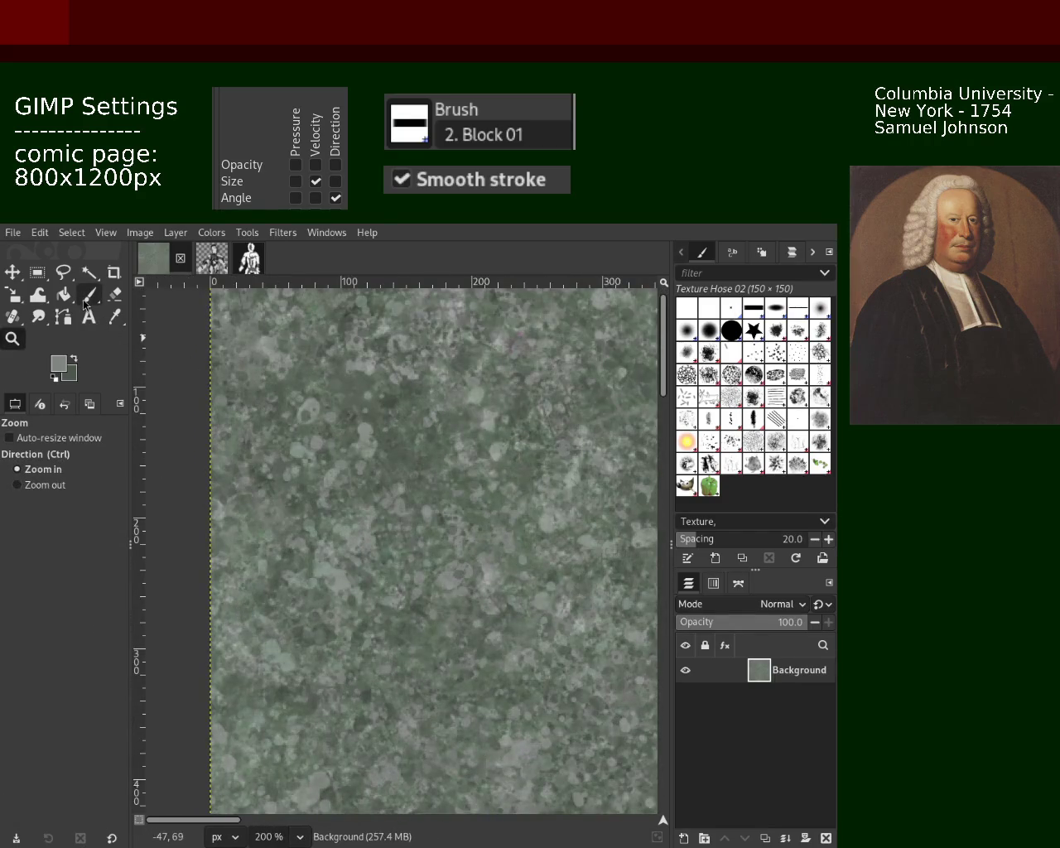
{"action": "left_click", "coordinate": [339, 482]}
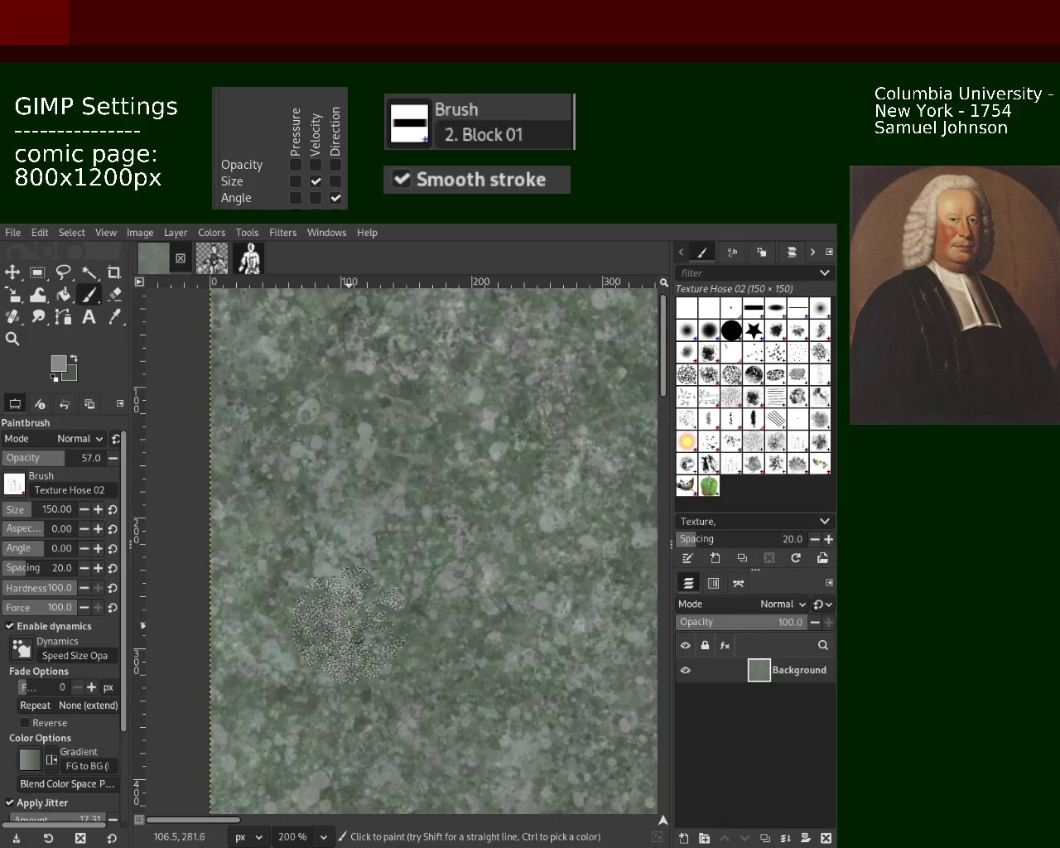
{"action": "left_click_drag", "start_coordinate": [339, 482], "coordinate": [390, 671]}
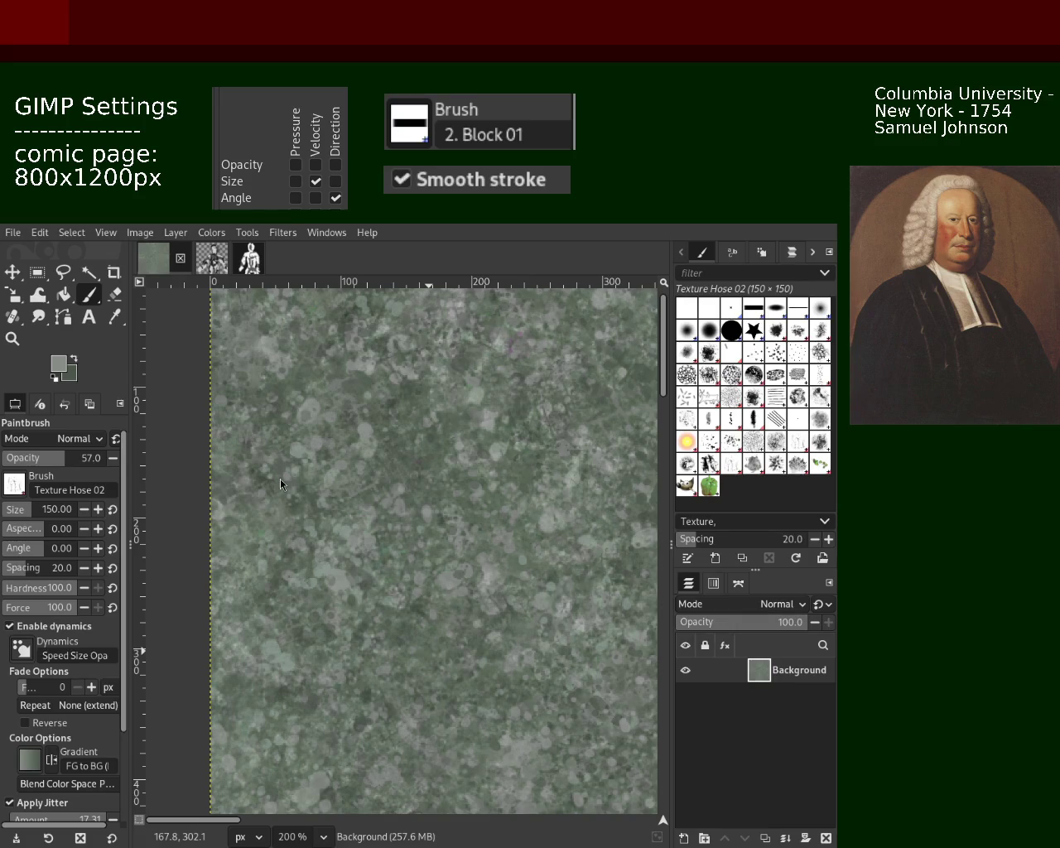
Step: Zoom out to the whole page, then back in to 200% on the upper right area
{"action": "left_click", "coordinate": [12, 338]}
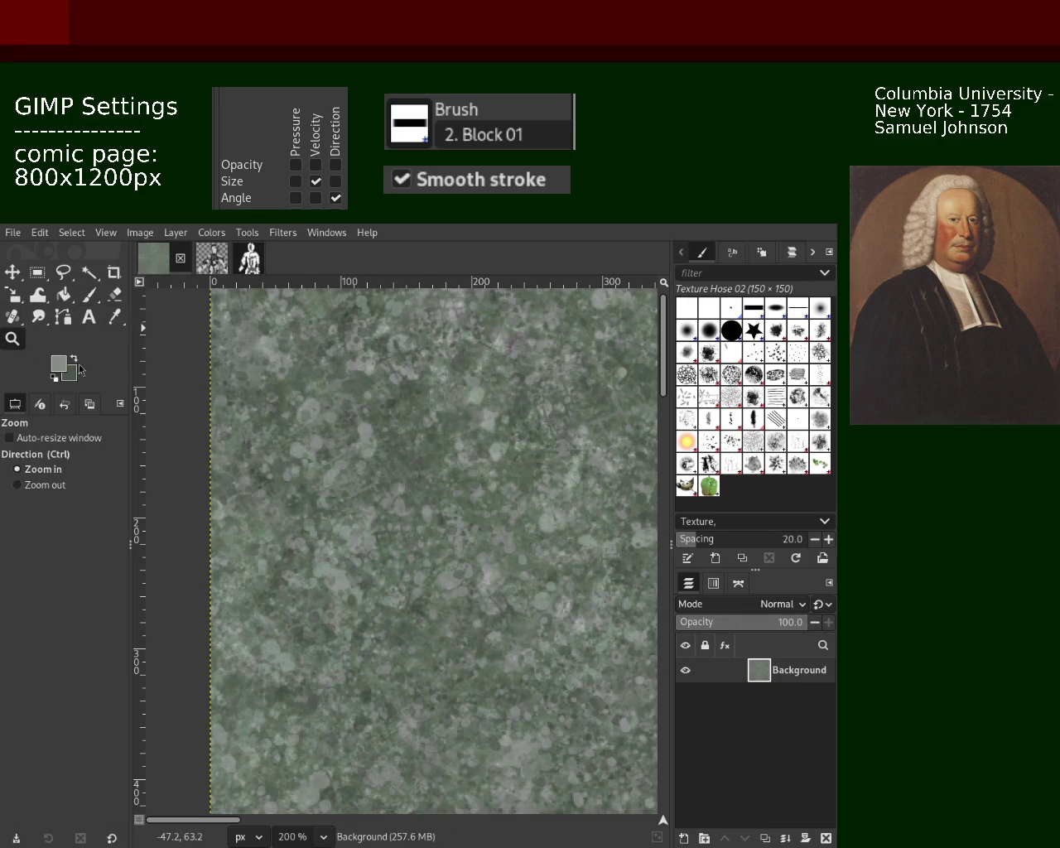
{"action": "left_click", "coordinate": [303, 429], "text": "ctrl"}
{"action": "left_click", "coordinate": [304, 428]}
{"action": "left_click", "coordinate": [303, 428]}
{"action": "left_click", "coordinate": [377, 424], "text": "ctrl"}
{"action": "left_click", "coordinate": [377, 424], "text": "ctrl"}
{"action": "left_click", "coordinate": [377, 424]}
{"action": "left_click", "coordinate": [377, 424], "text": "ctrl"}
{"action": "left_click", "coordinate": [377, 424]}
{"action": "left_click", "coordinate": [389, 435]}
{"action": "left_click", "coordinate": [390, 434]}
{"action": "left_click", "coordinate": [406, 447], "text": "ctrl"}
{"action": "left_click", "coordinate": [406, 447], "text": "ctrl"}
{"action": "left_click", "coordinate": [406, 447], "text": "ctrl"}
{"action": "left_click", "coordinate": [402, 447], "text": "ctrl"}
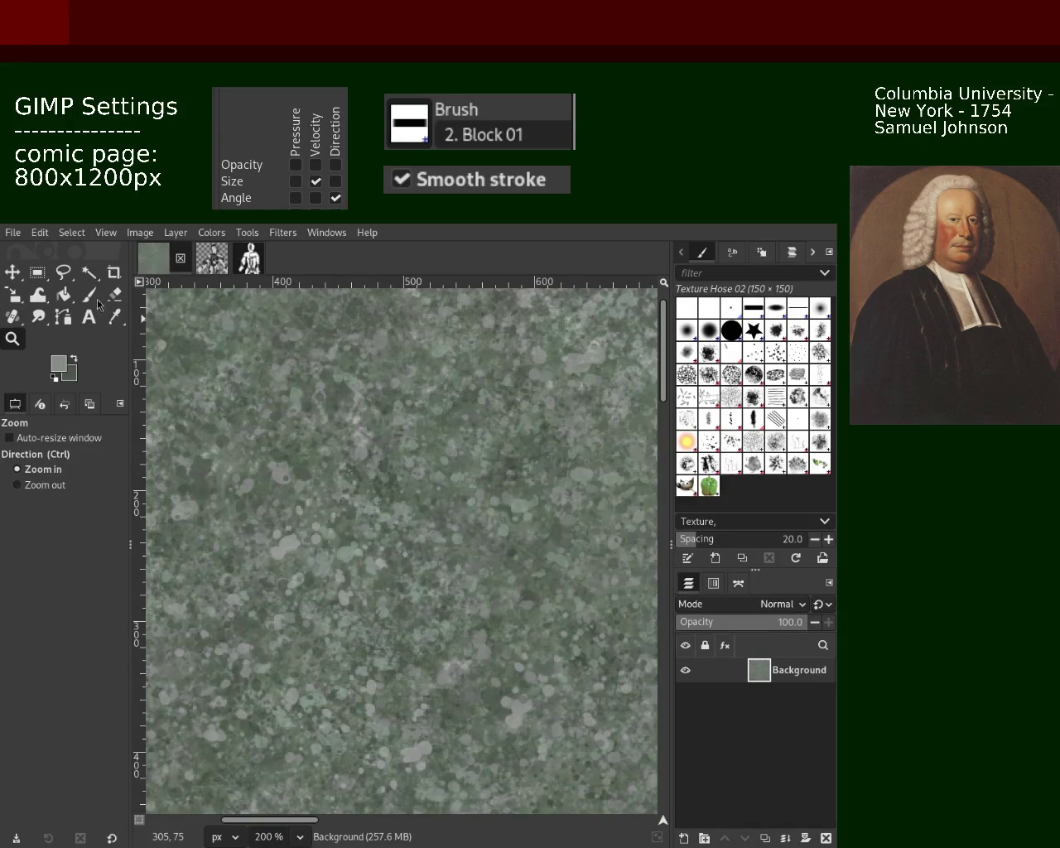
{"action": "key", "text": "p"}
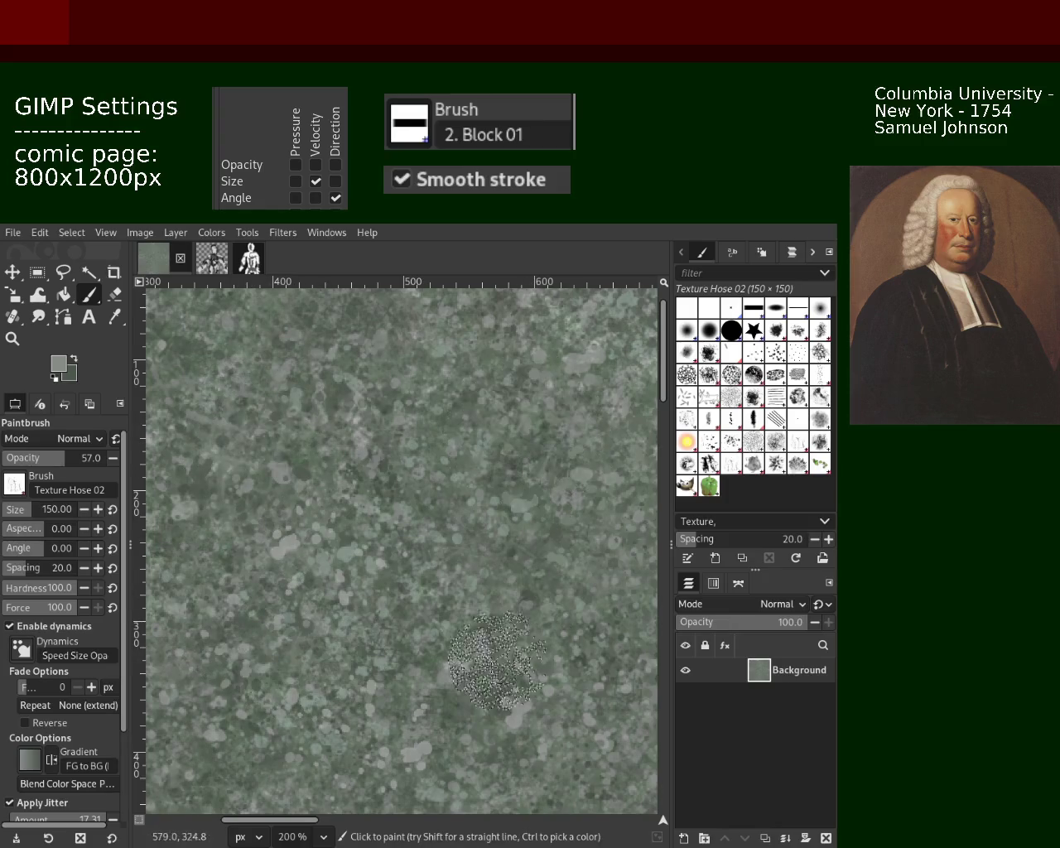
Step: Paint another speckled dab and sample a darker green as the paint colour
{"action": "left_click", "coordinate": [12, 338]}
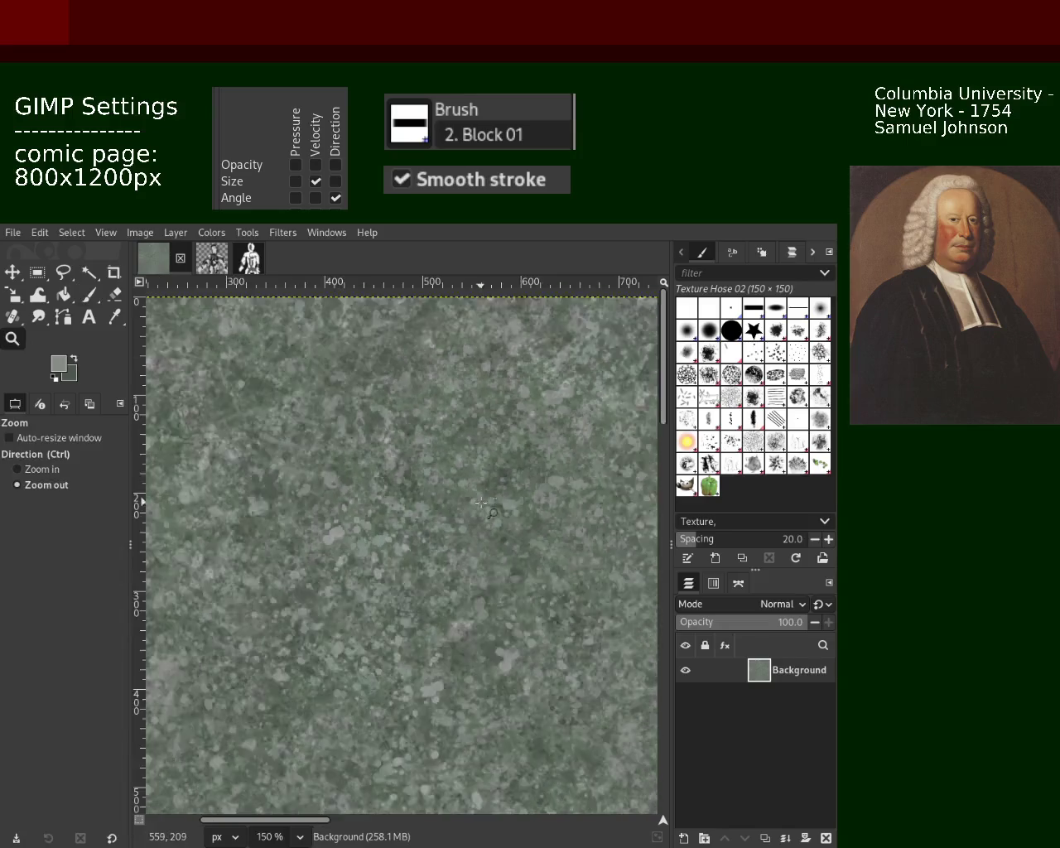
{"action": "scroll", "coordinate": [373, 547], "scroll_direction": "down", "scroll_amount": 3}
{"action": "scroll", "coordinate": [335, 618], "scroll_direction": "up", "scroll_amount": 2}
{"action": "scroll", "coordinate": [335, 618], "scroll_direction": "up", "scroll_amount": 2}
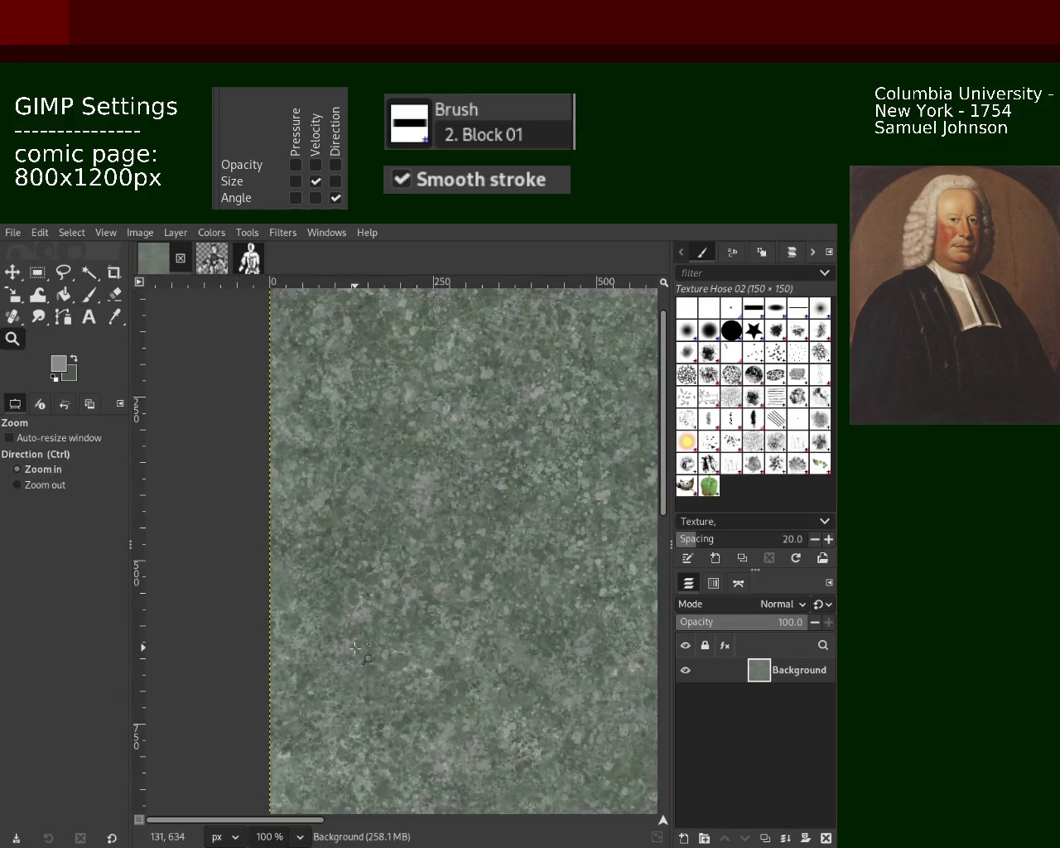
{"action": "key", "text": "p"}
{"action": "left_click", "coordinate": [274, 443]}
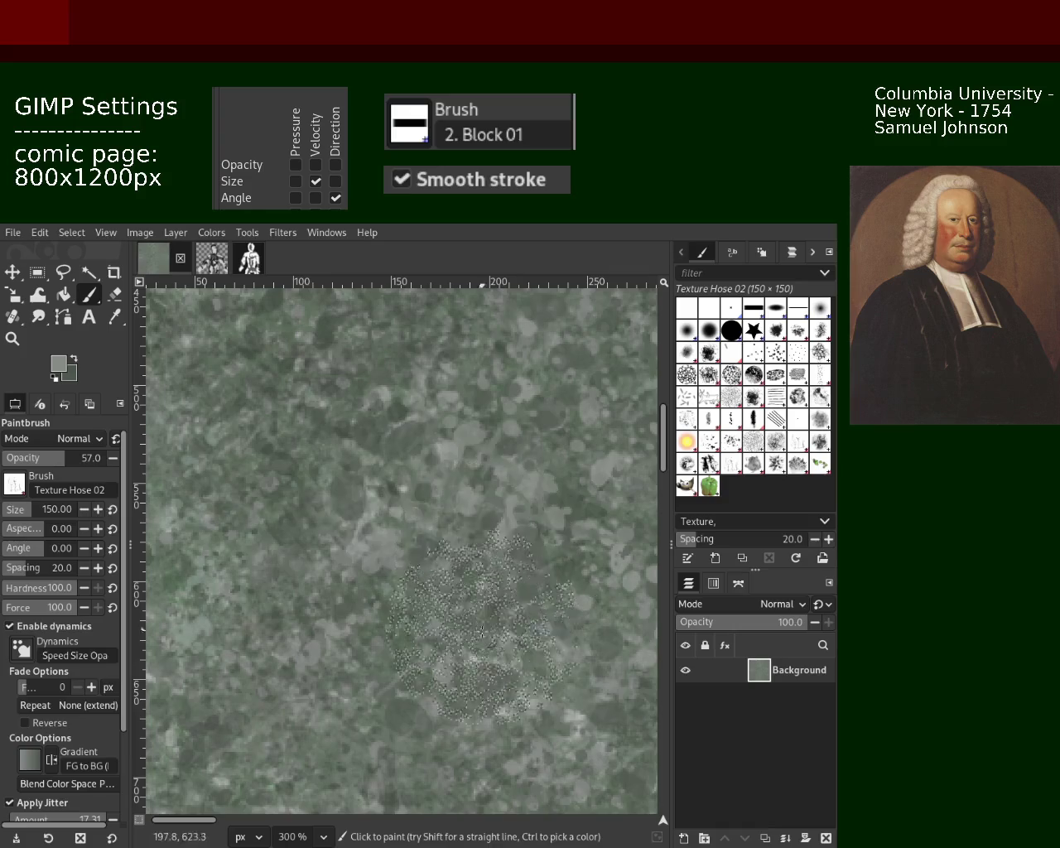
{"action": "left_click", "coordinate": [501, 476], "text": "ctrl"}
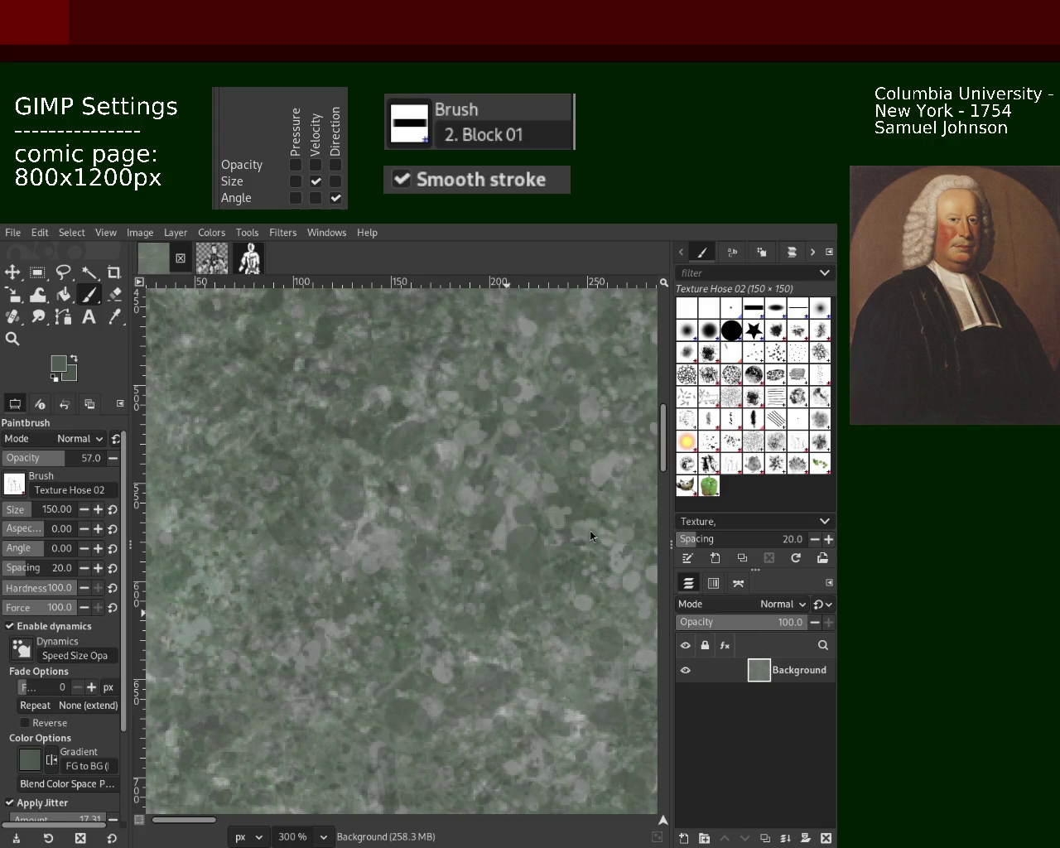
Step: Paint Texture Hose stamps from the centre to the lower left, replacing an undone stroke
{"action": "left_click_drag", "start_coordinate": [212, 524], "coordinate": [162, 396]}
{"action": "key", "text": "ctrl+z"}
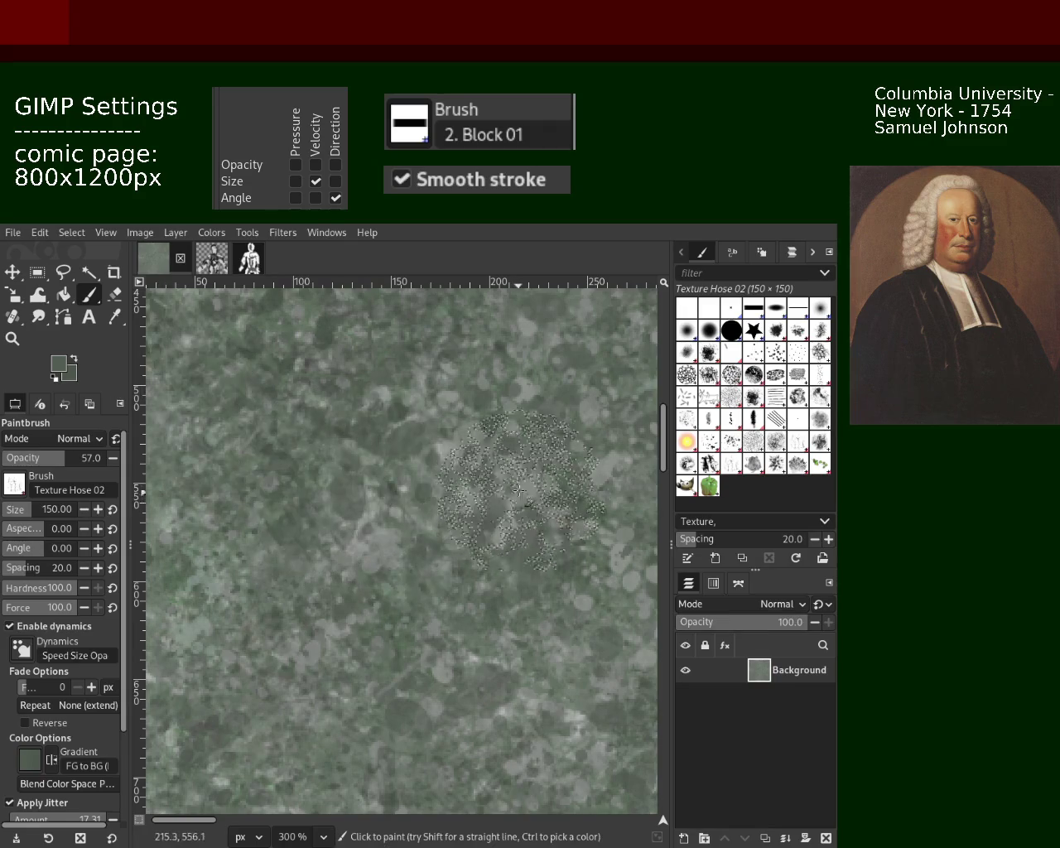
{"action": "left_click_drag", "start_coordinate": [414, 416], "coordinate": [221, 629]}
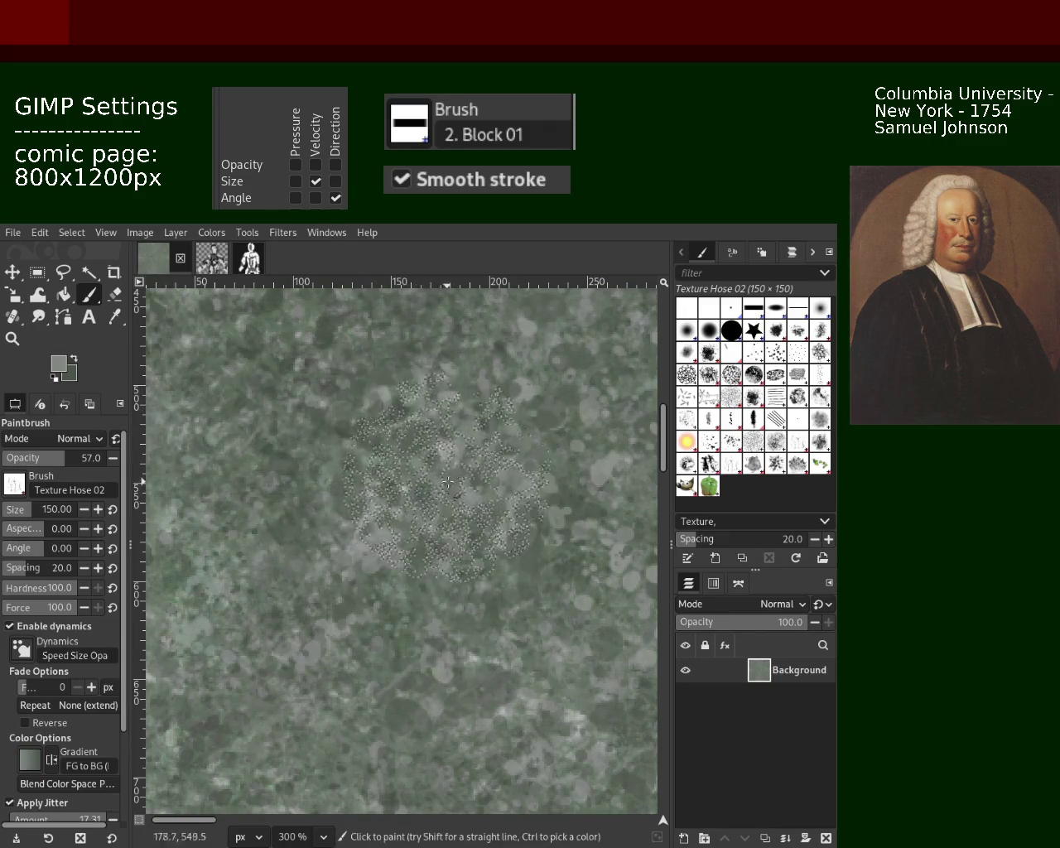
{"action": "left_click", "coordinate": [12, 337]}
{"action": "scroll", "coordinate": [396, 494], "scroll_direction": "down", "scroll_amount": 5}
{"action": "scroll", "coordinate": [396, 494], "scroll_direction": "up", "scroll_amount": 1}
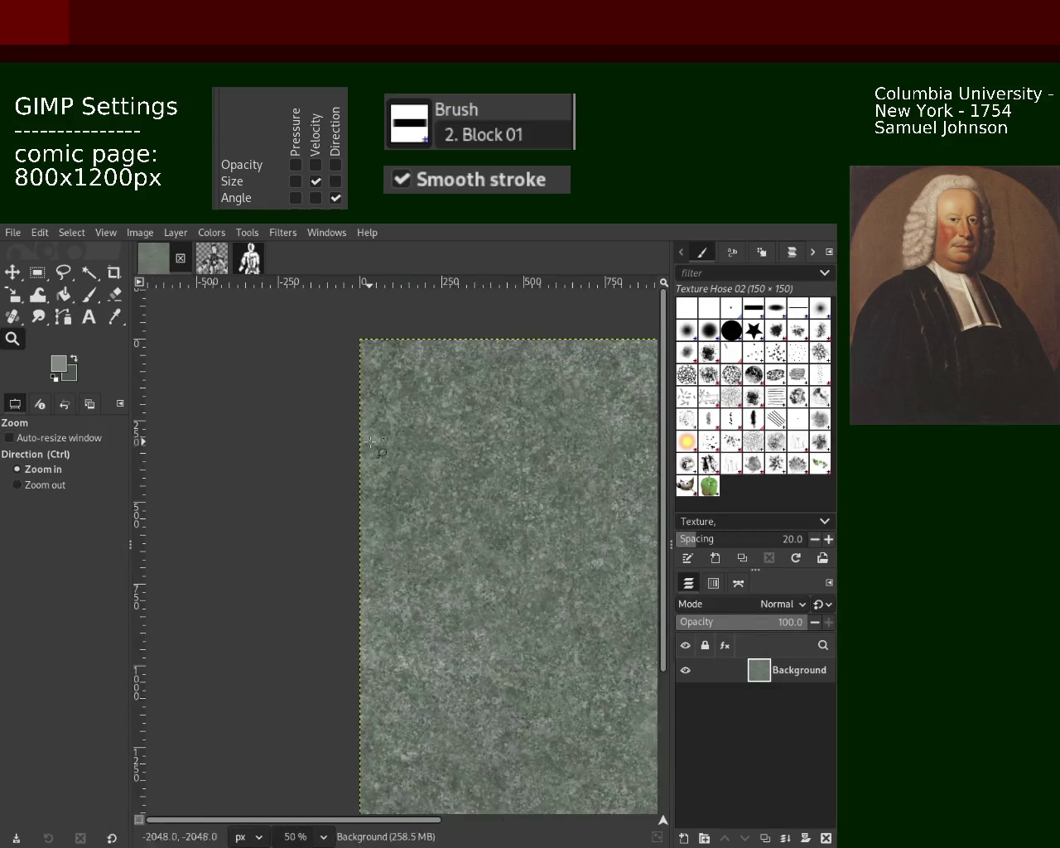
{"action": "scroll", "coordinate": [381, 488], "scroll_direction": "up", "scroll_amount": 1}
{"action": "scroll", "coordinate": [365, 476], "scroll_direction": "up", "scroll_amount": 1}
{"action": "scroll", "coordinate": [349, 468], "scroll_direction": "up", "scroll_amount": 1}
{"action": "scroll", "coordinate": [350, 468], "scroll_direction": "down", "scroll_amount": 3}
{"action": "scroll", "coordinate": [361, 513], "scroll_direction": "up", "scroll_amount": 1}
{"action": "scroll", "coordinate": [369, 563], "scroll_direction": "down", "scroll_amount": 1}
{"action": "scroll", "coordinate": [377, 611], "scroll_direction": "down", "scroll_amount": 2}
{"action": "scroll", "coordinate": [377, 611], "scroll_direction": "up", "scroll_amount": 3}
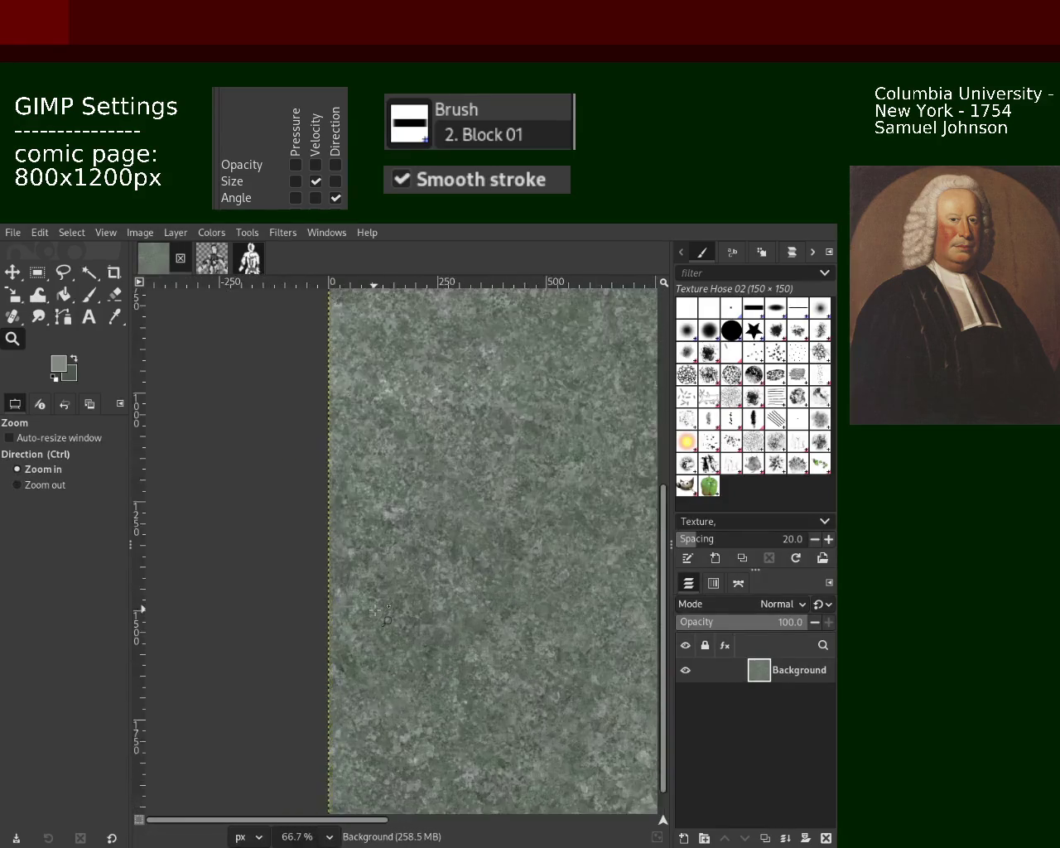
{"action": "scroll", "coordinate": [376, 610], "scroll_direction": "up", "scroll_amount": 2}
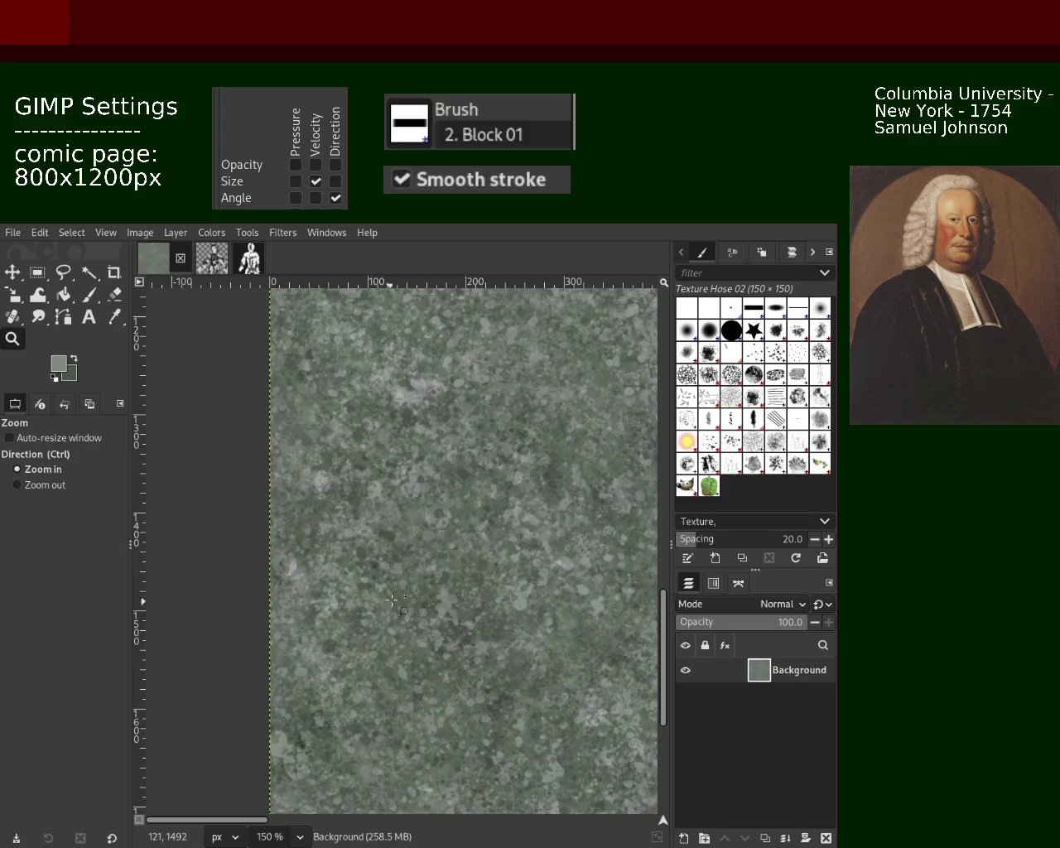
{"action": "scroll", "coordinate": [377, 609], "scroll_direction": "down", "scroll_amount": 2}
{"action": "scroll", "coordinate": [414, 564], "scroll_direction": "down", "scroll_amount": 2}
{"action": "scroll", "coordinate": [452, 508], "scroll_direction": "up", "scroll_amount": 1}
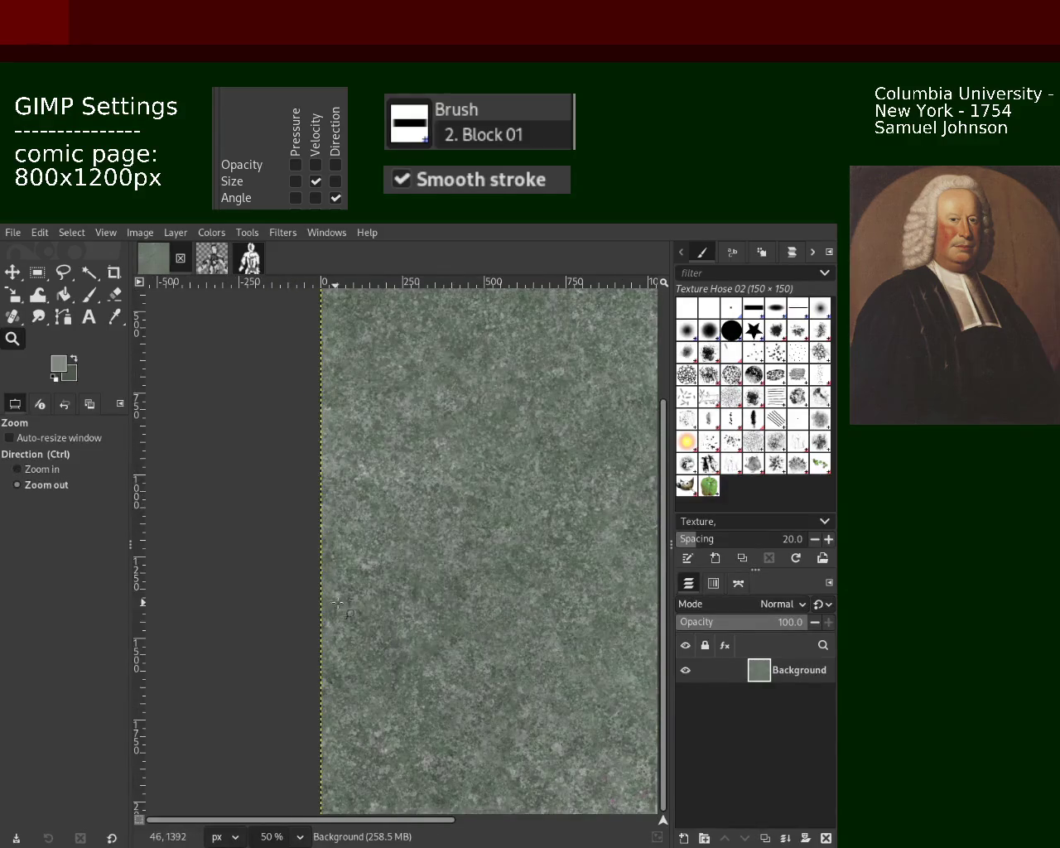
{"action": "scroll", "coordinate": [336, 587], "scroll_direction": "up", "scroll_amount": 1}
{"action": "scroll", "coordinate": [336, 596], "scroll_direction": "up", "scroll_amount": 1}
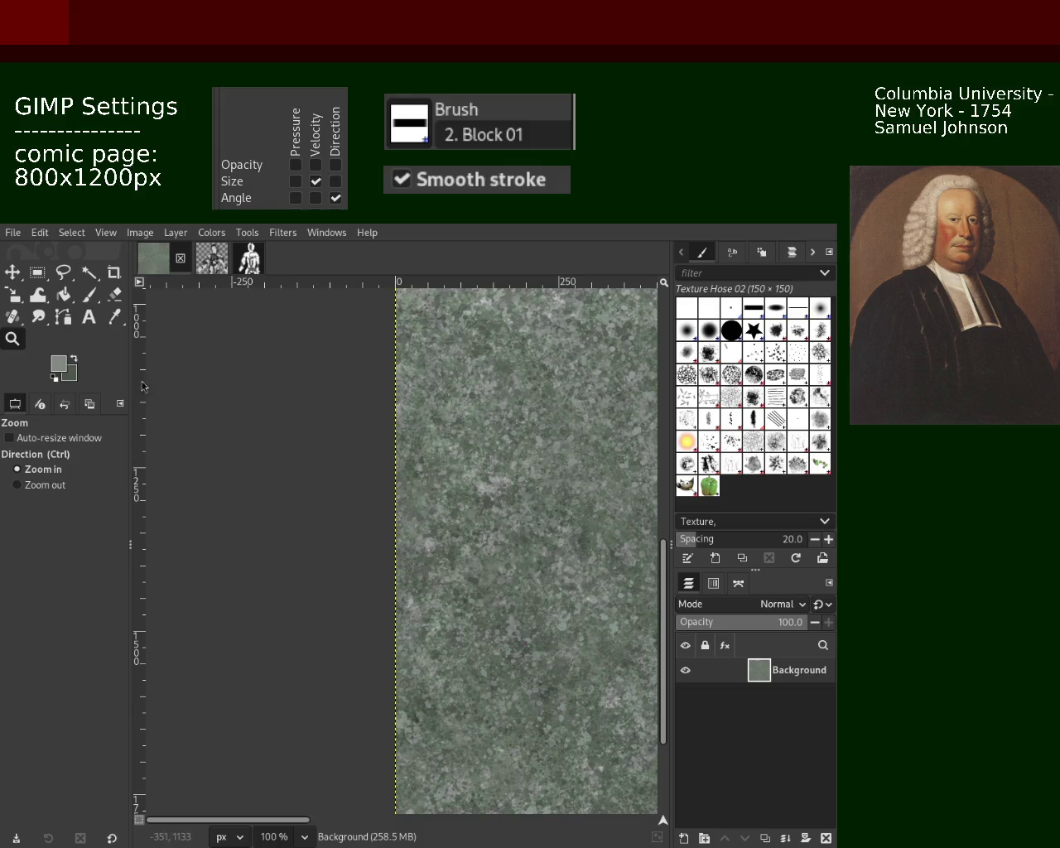
Step: Sample a darker green from the page and switch to the Splats 01 brush at size 200
{"action": "left_click", "coordinate": [89, 295]}
{"action": "left_click", "coordinate": [488, 534], "text": "ctrl"}
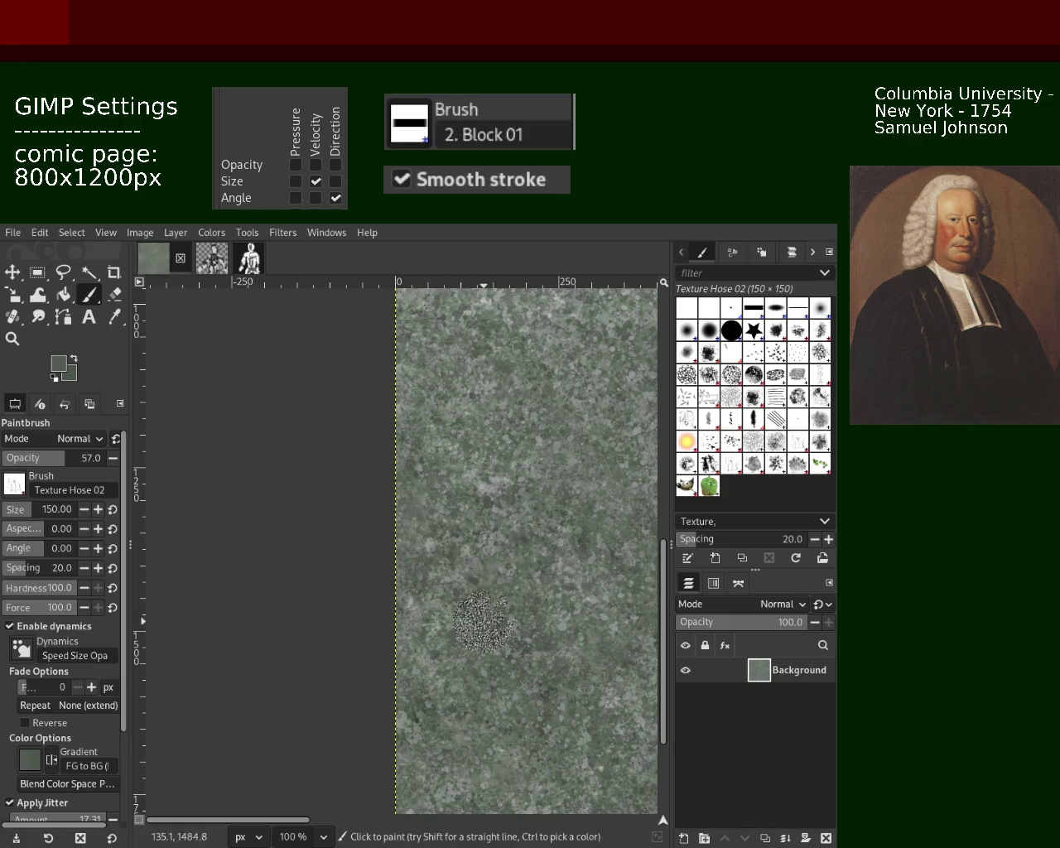
{"action": "left_click", "coordinate": [690, 435]}
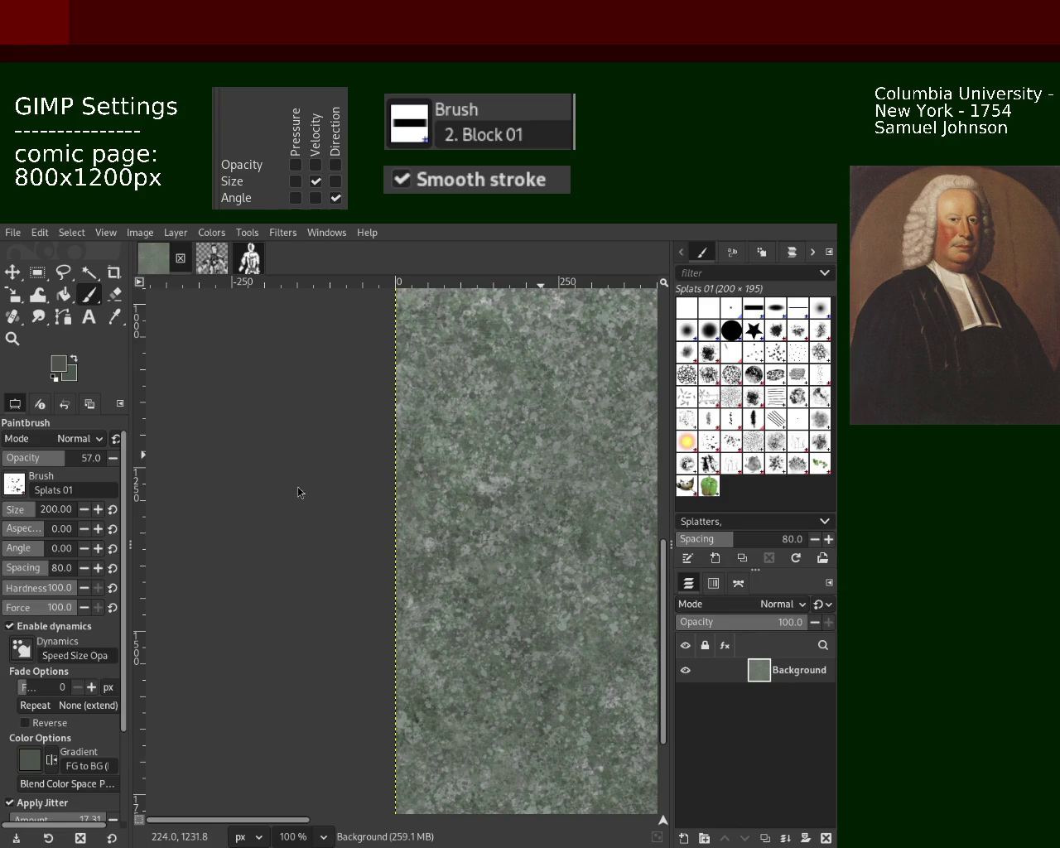
Step: Check the page at a few zoom levels, then dab Splats 01 marks onto the canvas
{"action": "left_click", "coordinate": [13, 338]}
{"action": "scroll", "coordinate": [336, 453], "scroll_direction": "down", "scroll_amount": 2, "text": "ctrl"}
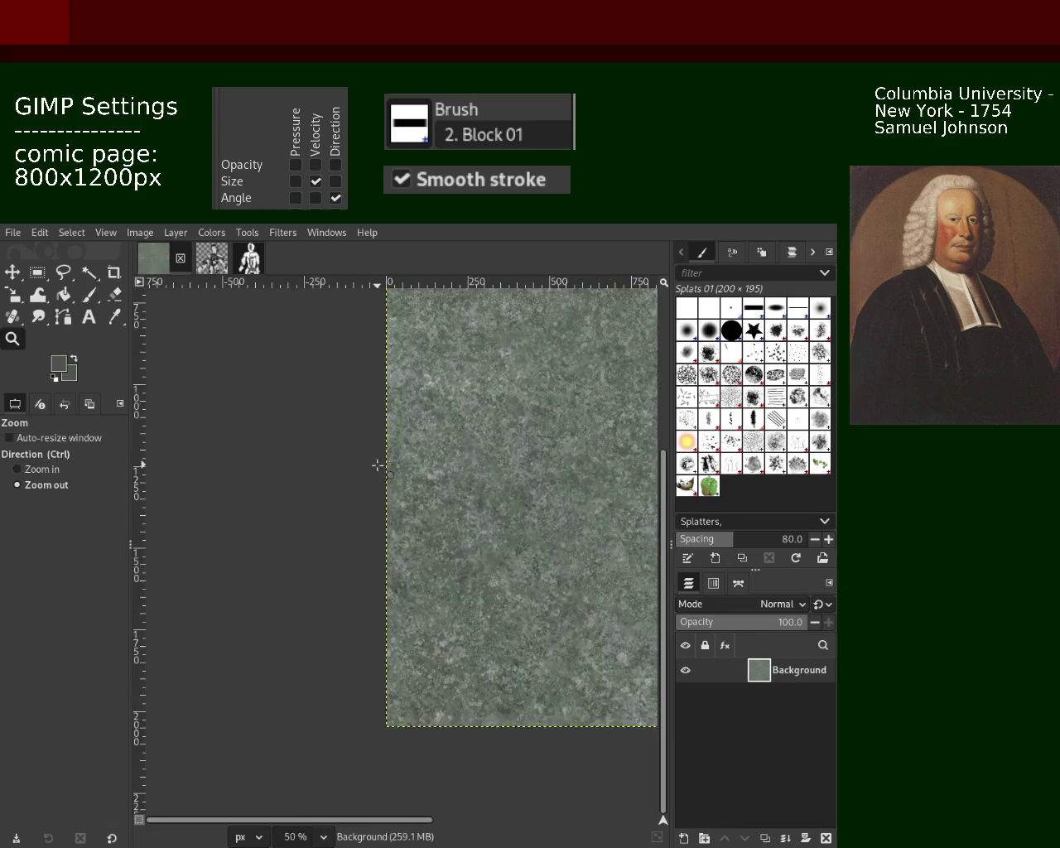
{"action": "scroll", "coordinate": [379, 464], "scroll_direction": "up", "scroll_amount": 4, "text": "ctrl"}
{"action": "scroll", "coordinate": [249, 373], "scroll_direction": "up", "scroll_amount": 2, "text": "ctrl"}
{"action": "left_click", "coordinate": [87, 295]}
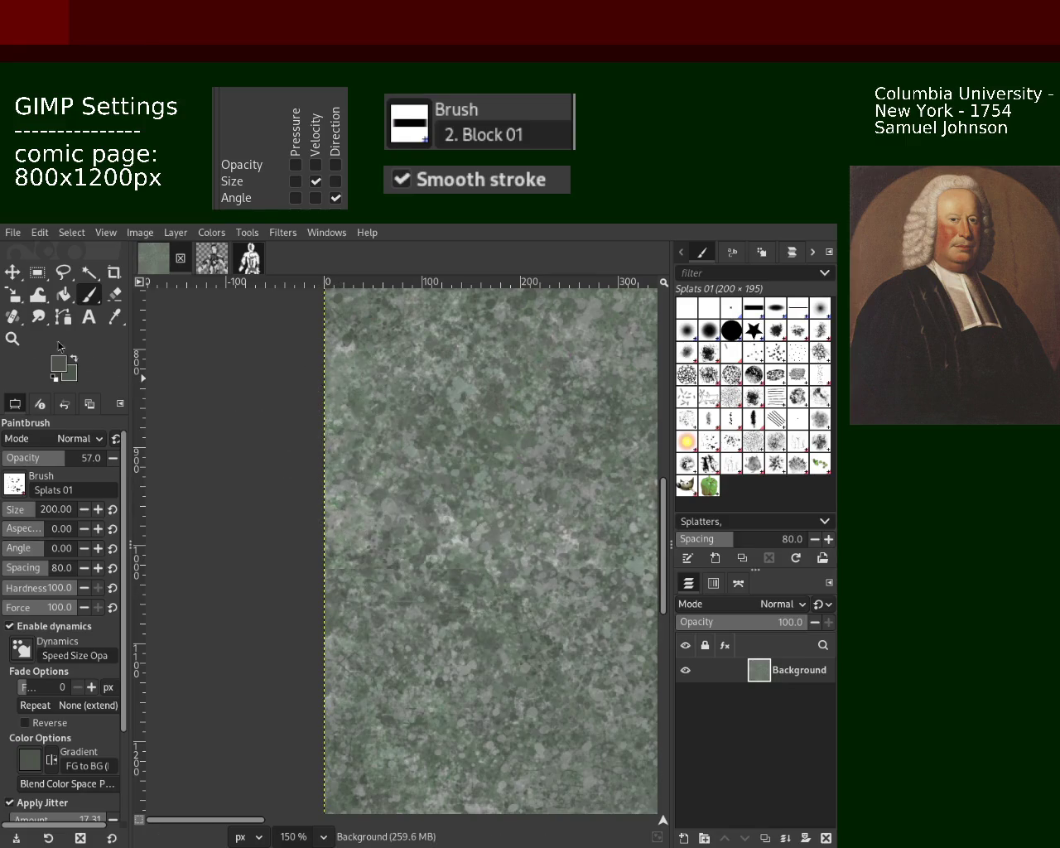
{"action": "key", "text": "z"}
{"action": "scroll", "coordinate": [425, 406], "scroll_direction": "down", "scroll_amount": 2, "text": "ctrl"}
{"action": "scroll", "coordinate": [424, 406], "scroll_direction": "down", "scroll_amount": 2, "text": "ctrl"}
{"action": "key", "text": "1"}
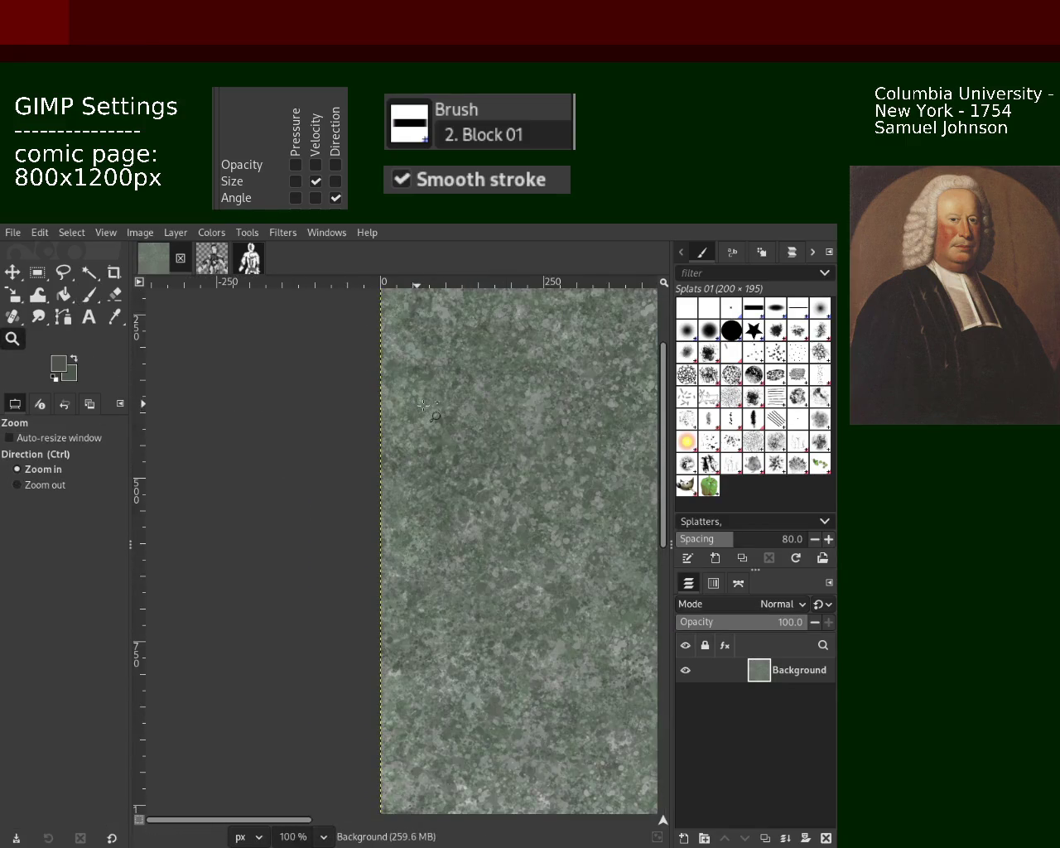
{"action": "left_click", "coordinate": [87, 295]}
{"action": "left_click", "coordinate": [445, 513]}
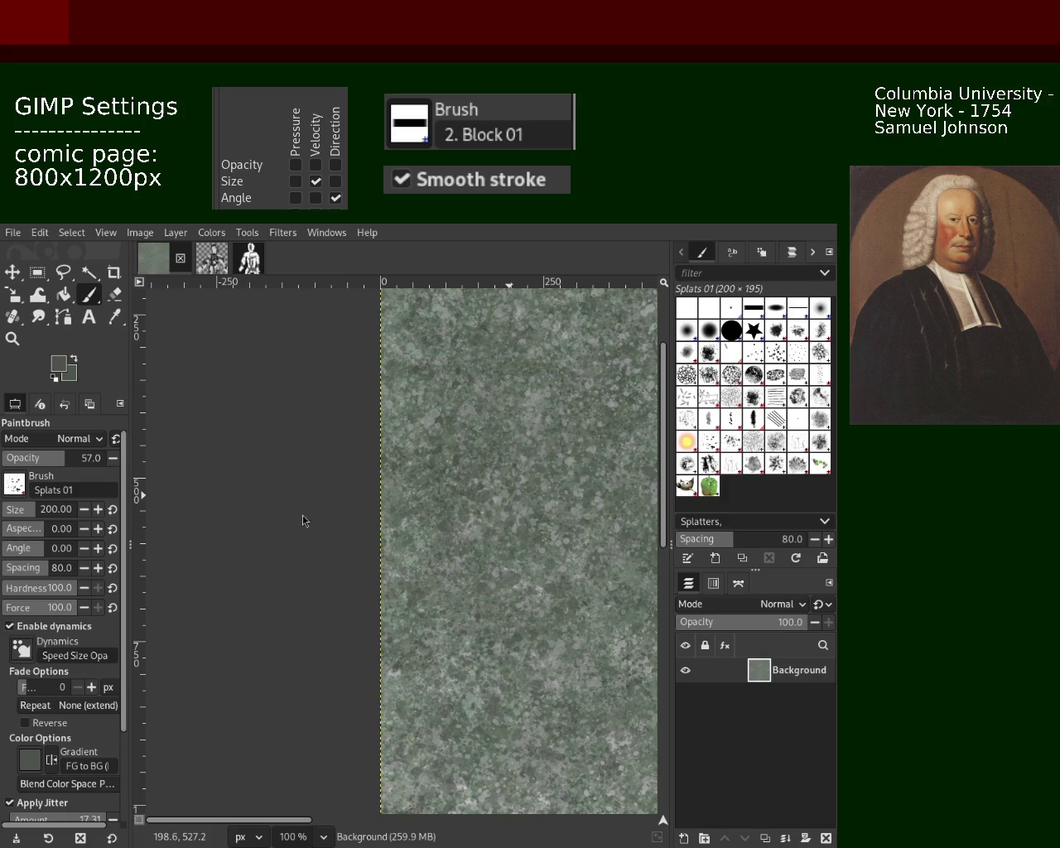
Step: Sample a colour from the page and zoom out to review the whole page
{"action": "key", "text": "ctrl"}
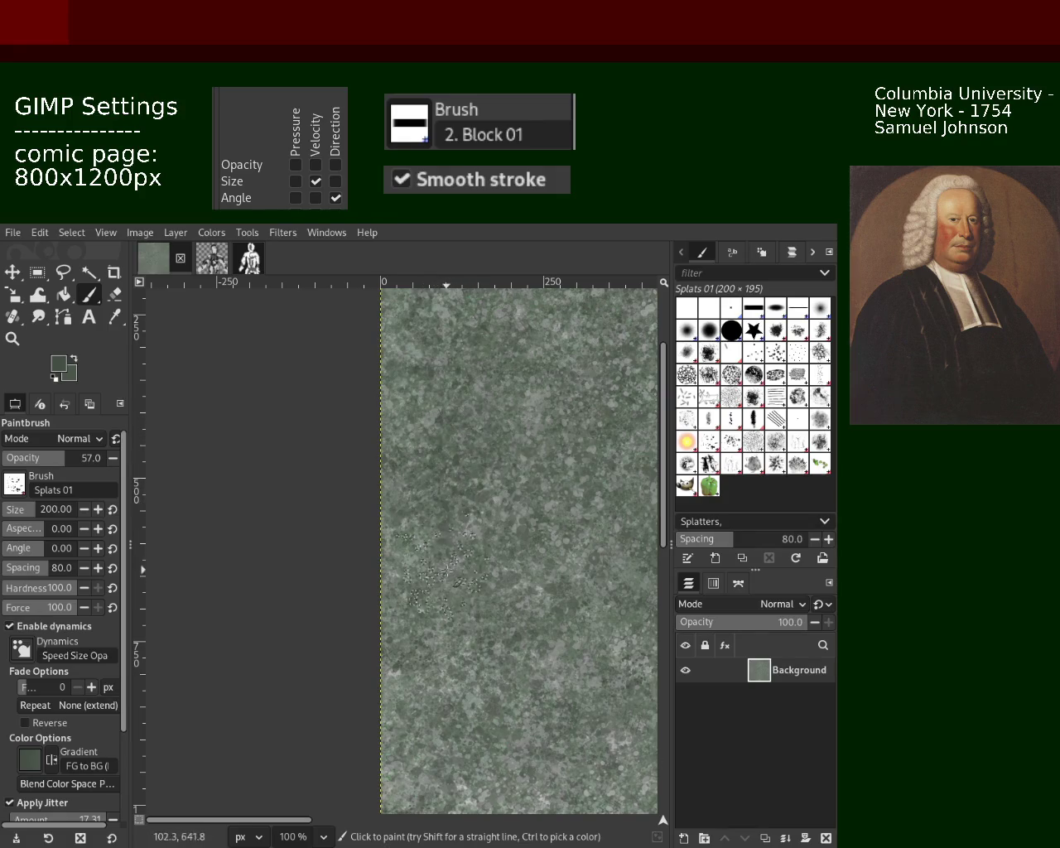
{"action": "key", "text": "z"}
{"action": "left_click", "coordinate": [86, 300]}
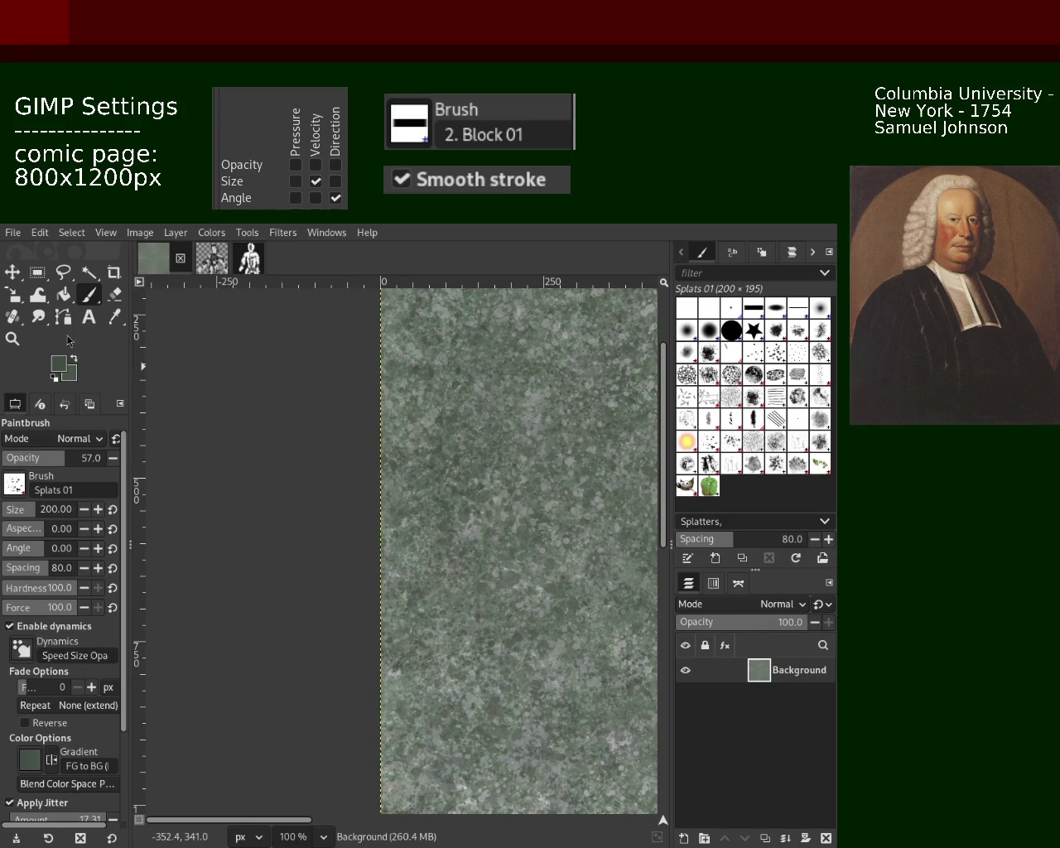
{"action": "left_click", "coordinate": [12, 338]}
{"action": "scroll", "coordinate": [476, 438], "scroll_direction": "down", "scroll_amount": 2}
{"action": "scroll", "coordinate": [476, 438], "scroll_direction": "down", "scroll_amount": 2}
{"action": "scroll", "coordinate": [412, 418], "scroll_direction": "up", "scroll_amount": 1}
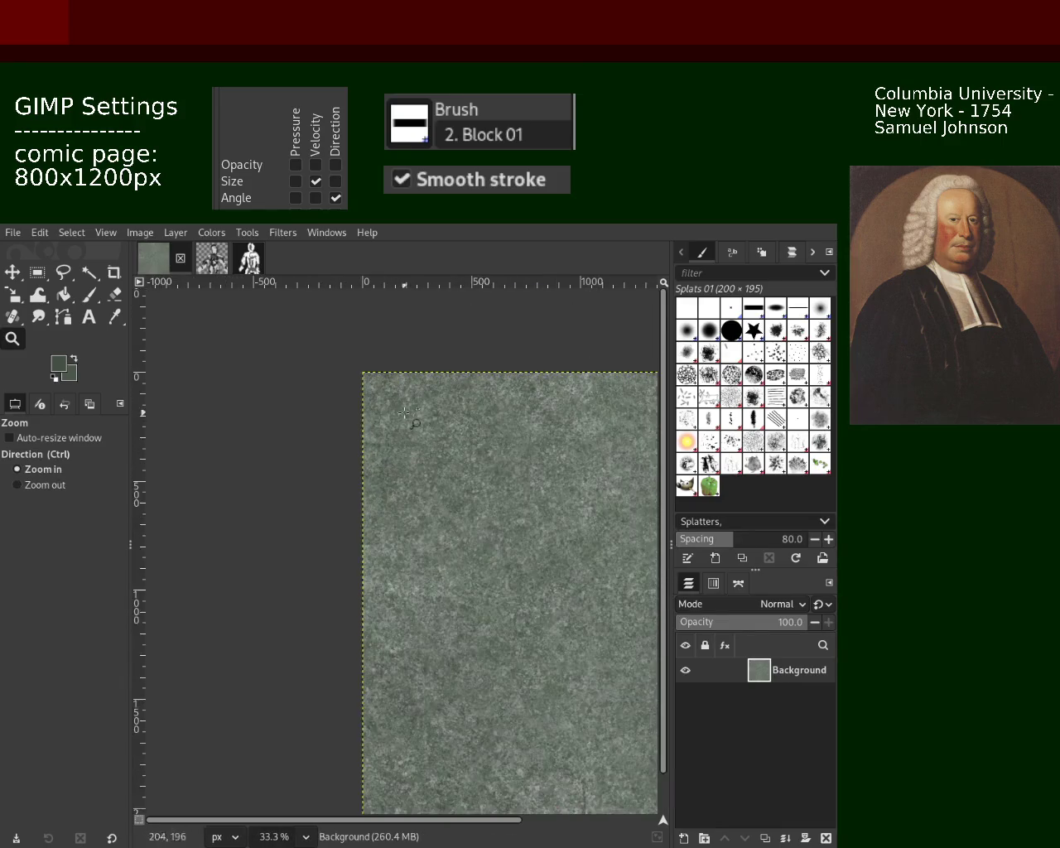
{"action": "scroll", "coordinate": [411, 418], "scroll_direction": "up", "scroll_amount": 2}
{"action": "left_click", "coordinate": [89, 294]}
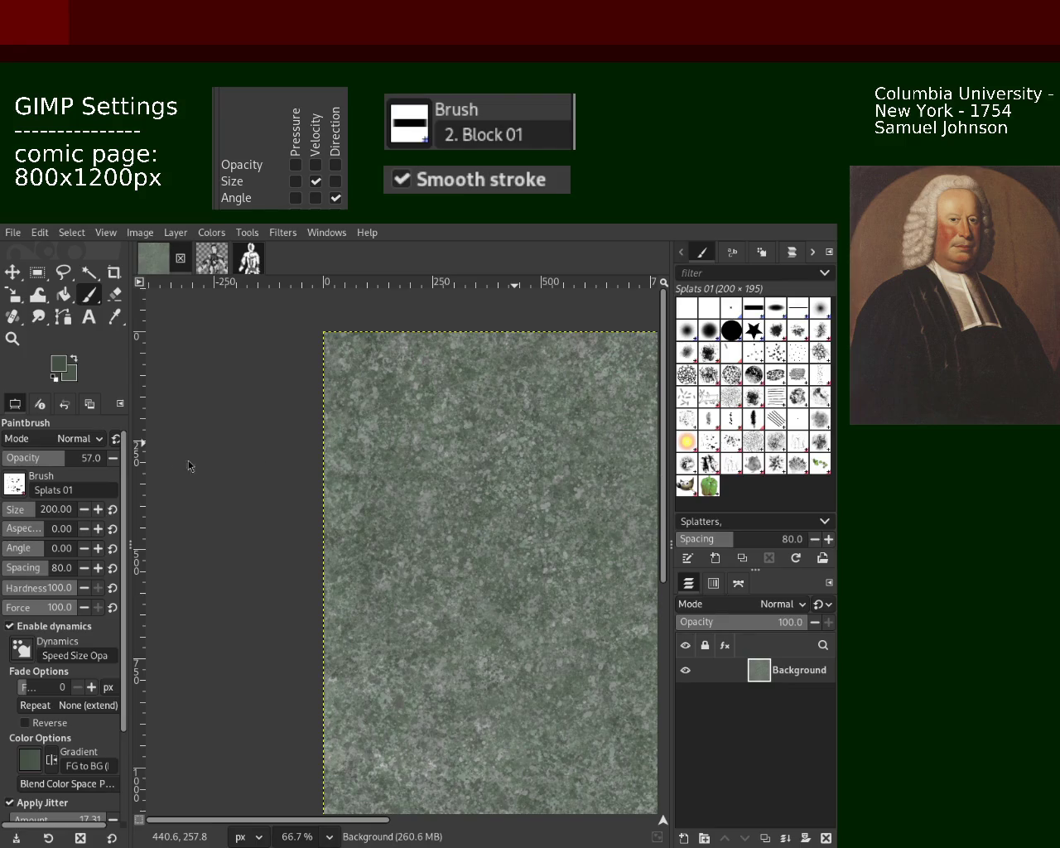
Step: Sample a lighter grey-green and splatter the lower-left, centre and right side of the page
{"action": "key", "text": "ctrl"}
{"action": "left_click", "coordinate": [418, 440], "text": "ctrl"}
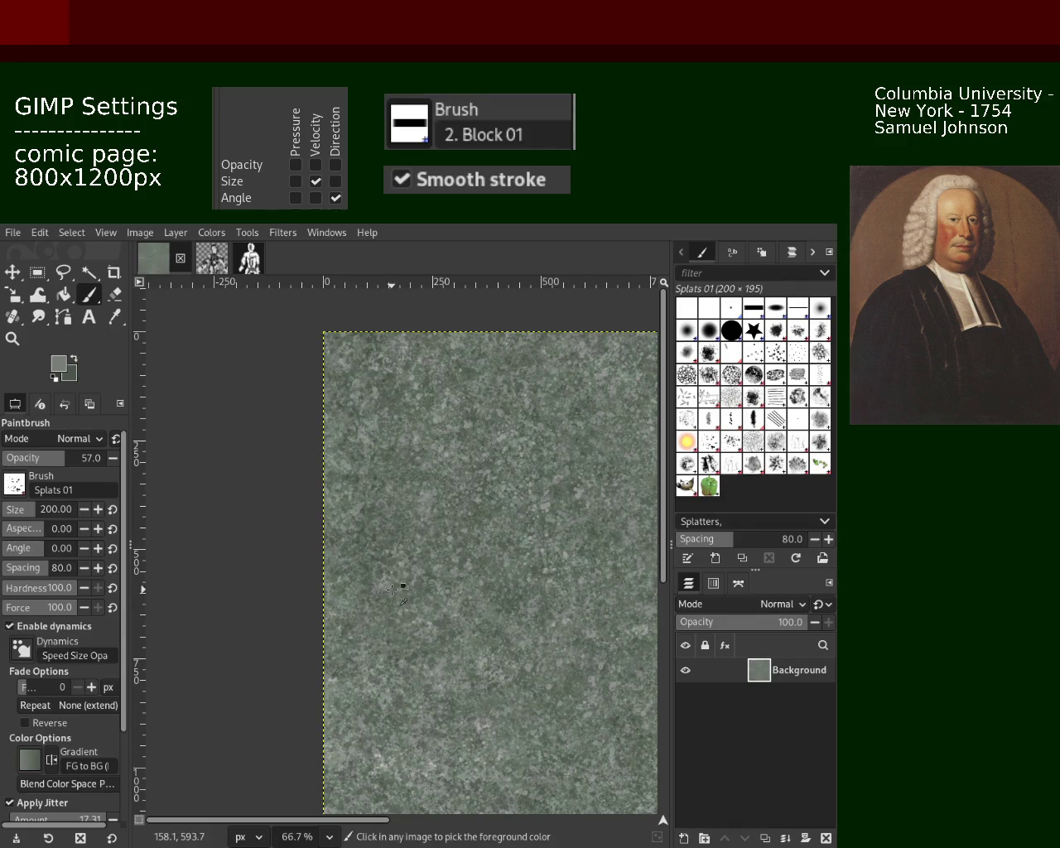
{"action": "left_click_drag", "start_coordinate": [377, 596], "coordinate": [365, 606]}
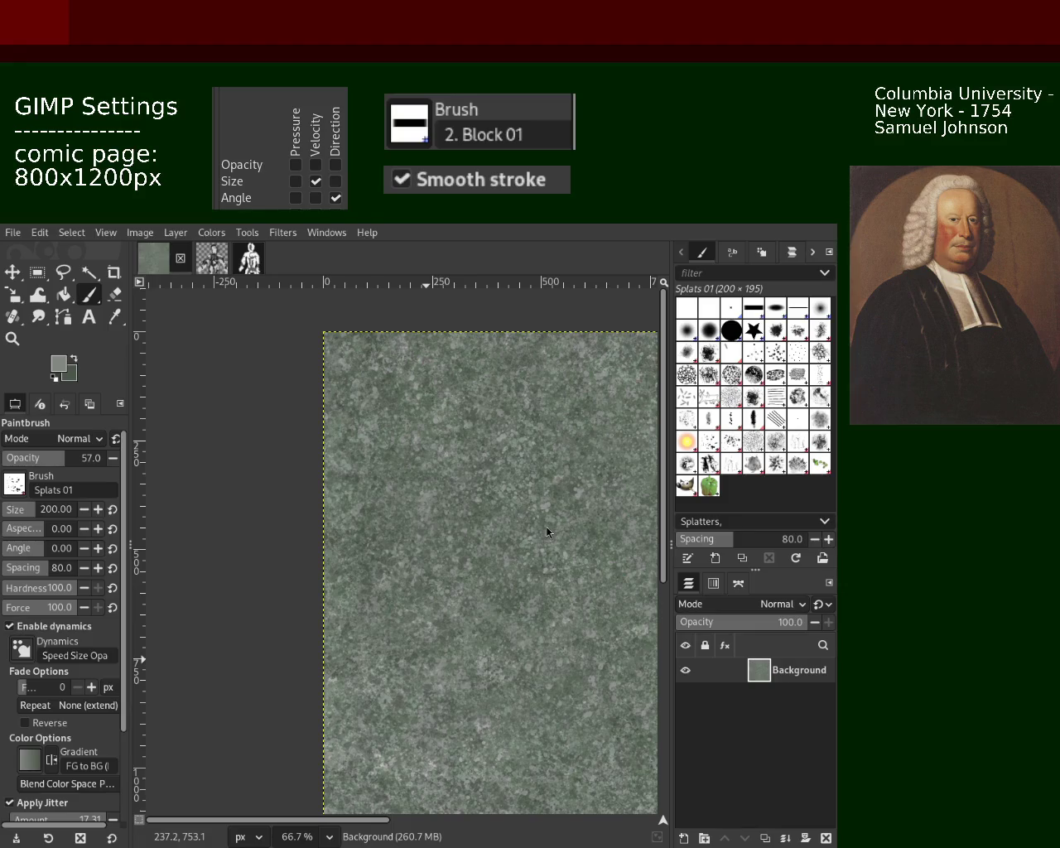
{"action": "key", "text": "ctrl"}
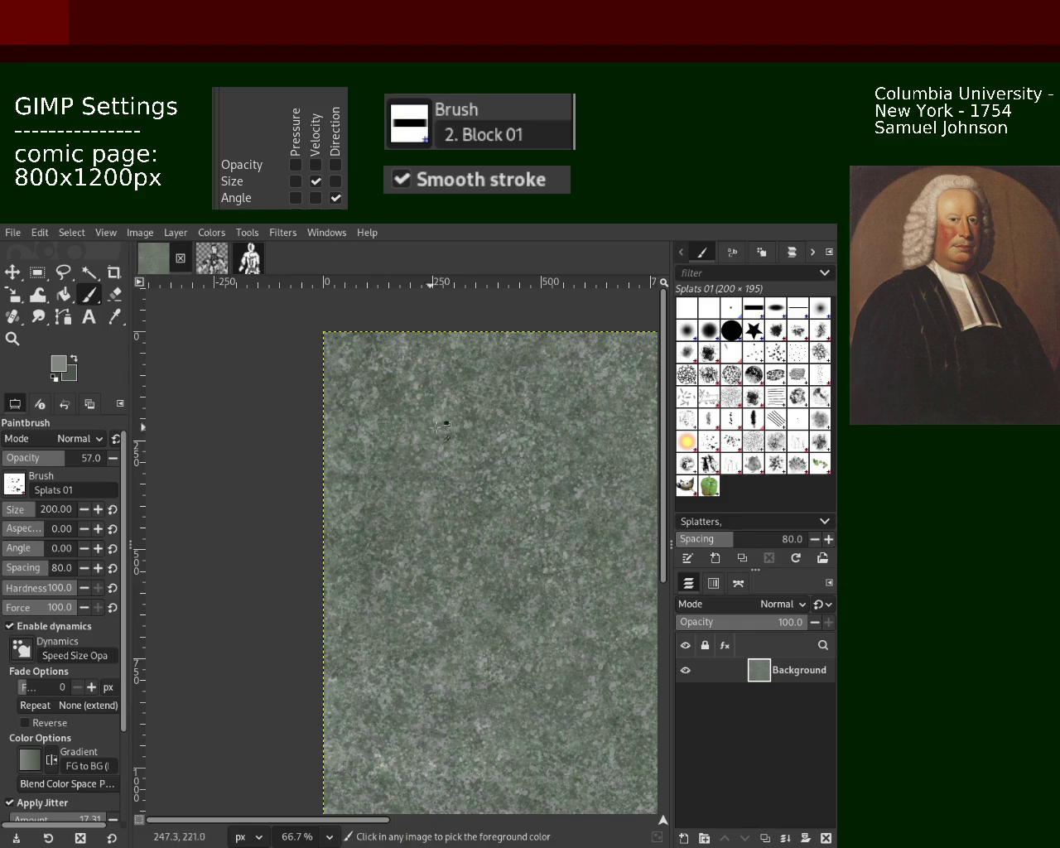
{"action": "left_click", "coordinate": [444, 499]}
{"action": "key", "text": "ctrl"}
{"action": "key", "text": "ctrl"}
{"action": "left_click", "coordinate": [502, 406]}
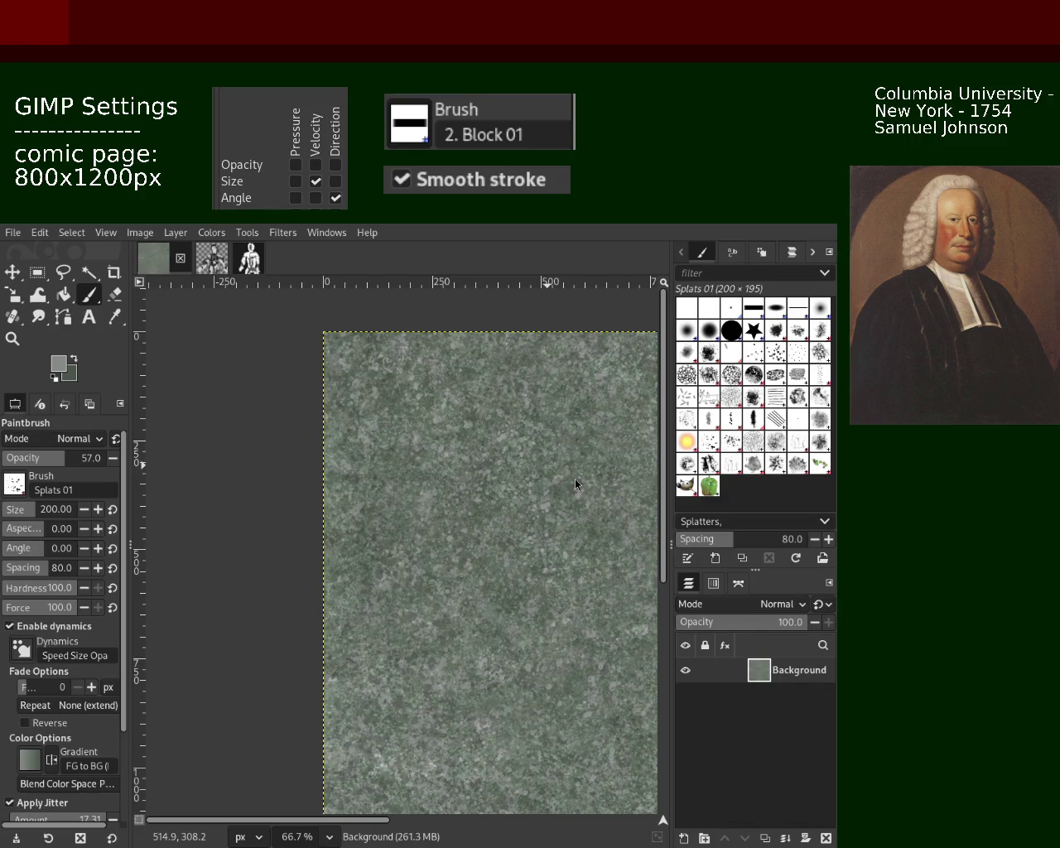
{"action": "left_click", "coordinate": [13, 338]}
{"action": "scroll", "coordinate": [471, 428], "scroll_direction": "down", "scroll_amount": 1}
Step: Zoom around the page, then load the size-200 Splats 01 brush with a darker sampled green
{"action": "scroll", "coordinate": [471, 428], "scroll_direction": "down", "scroll_amount": 2}
{"action": "scroll", "coordinate": [471, 428], "scroll_direction": "up", "scroll_amount": 3}
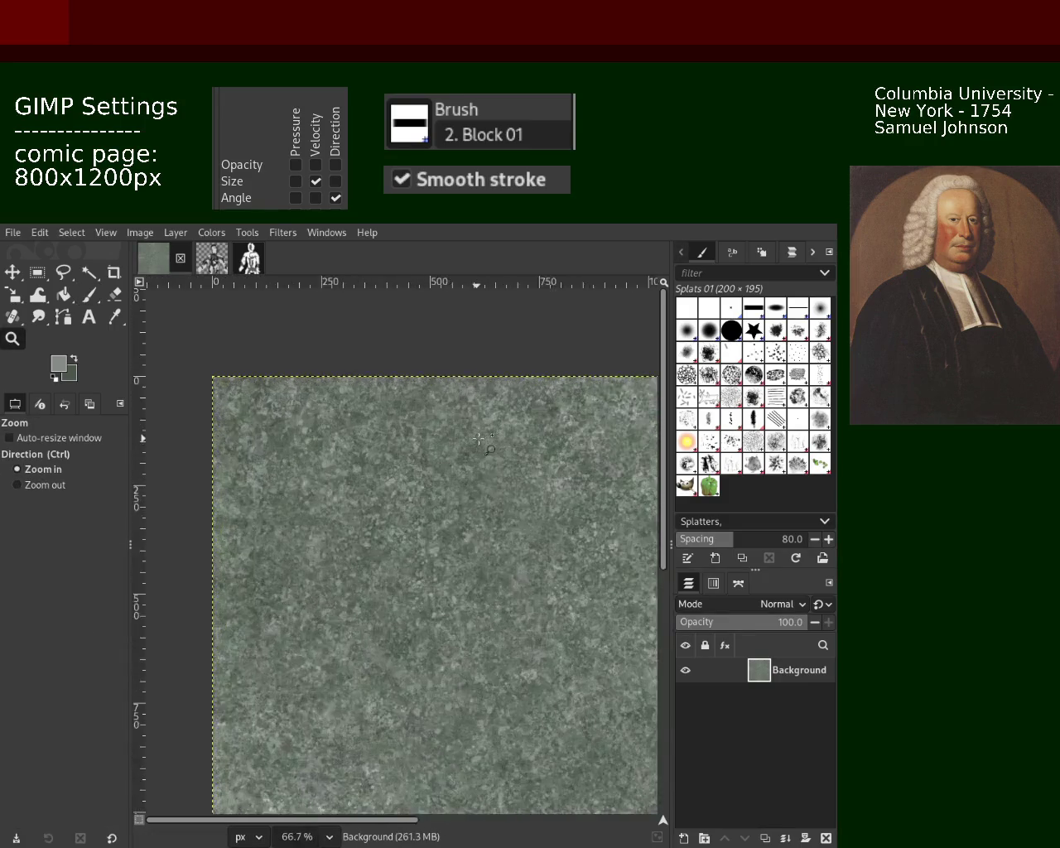
{"action": "scroll", "coordinate": [470, 428], "scroll_direction": "up", "scroll_amount": 2}
{"action": "scroll", "coordinate": [471, 428], "scroll_direction": "down", "scroll_amount": 1}
{"action": "scroll", "coordinate": [470, 428], "scroll_direction": "down", "scroll_amount": 1}
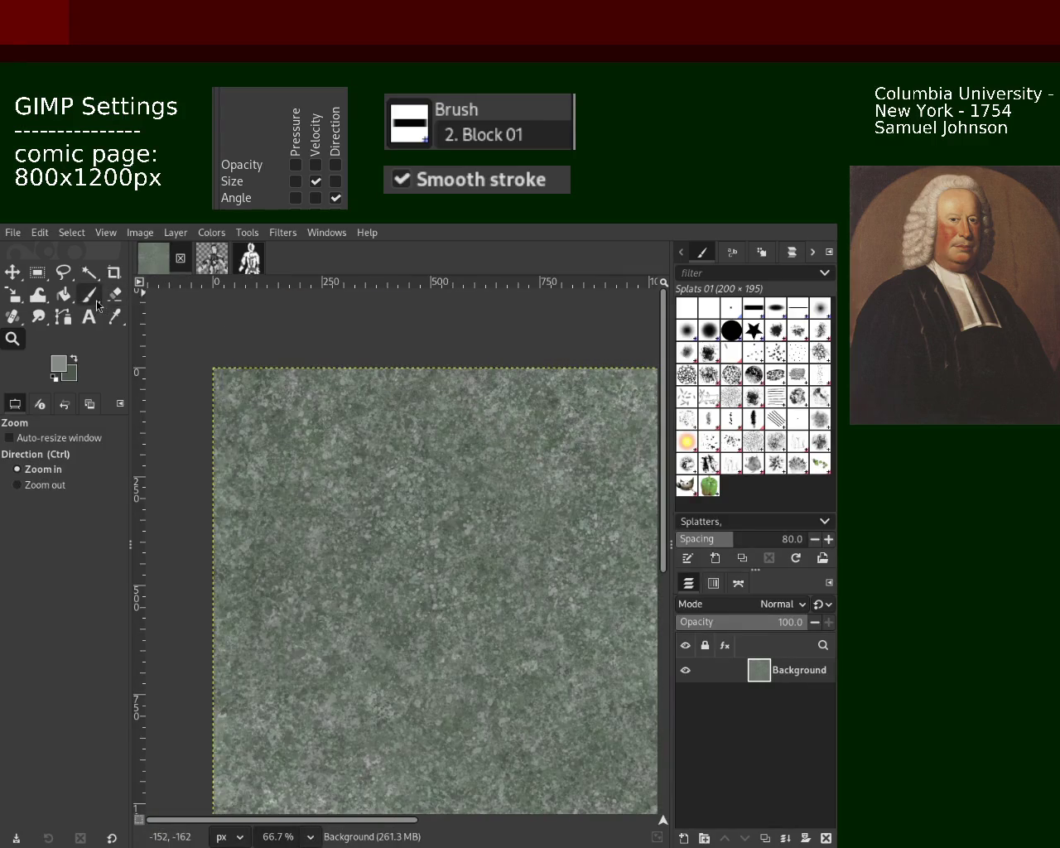
{"action": "key", "text": "p"}
{"action": "left_click", "coordinate": [552, 403], "text": "ctrl"}
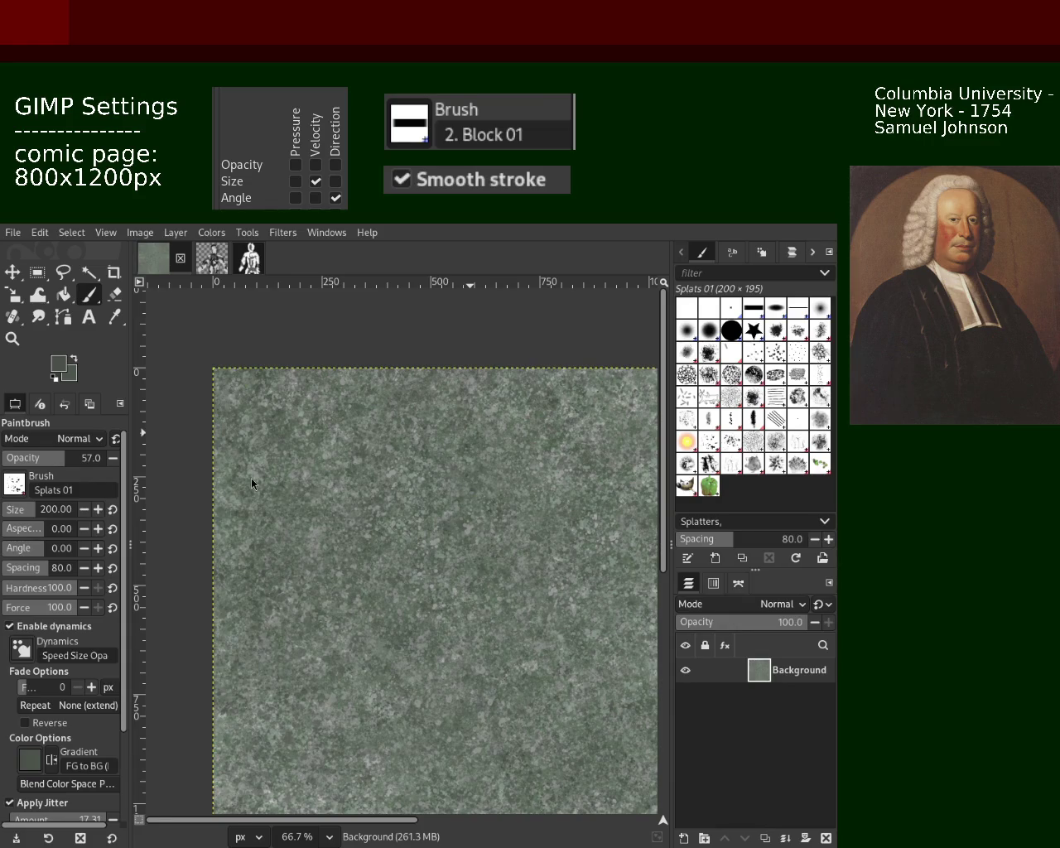
Step: Zoom out and back to 150%, sample lighter grey-greens from the page, then bring the browser forward
{"action": "left_click", "coordinate": [12, 338]}
{"action": "left_click", "coordinate": [522, 447], "text": "ctrl"}
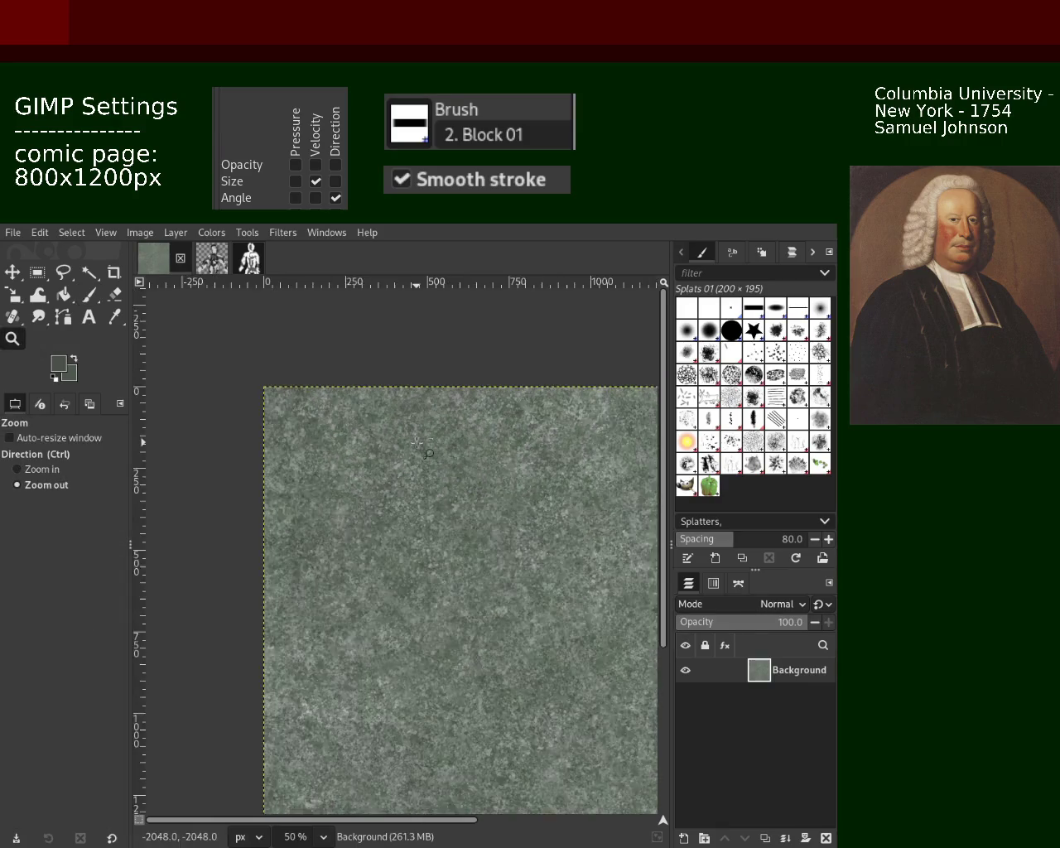
{"action": "left_click", "coordinate": [522, 448]}
{"action": "left_click", "coordinate": [522, 447]}
{"action": "left_click", "coordinate": [522, 447]}
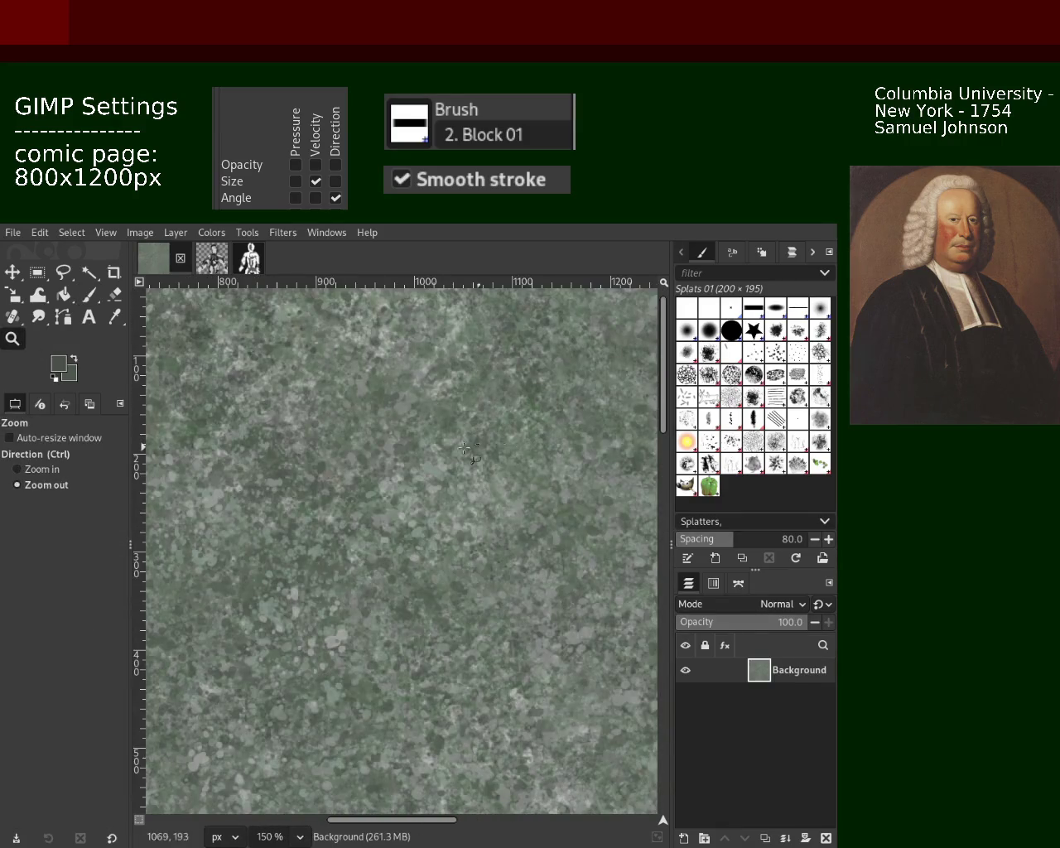
{"action": "key", "text": "p"}
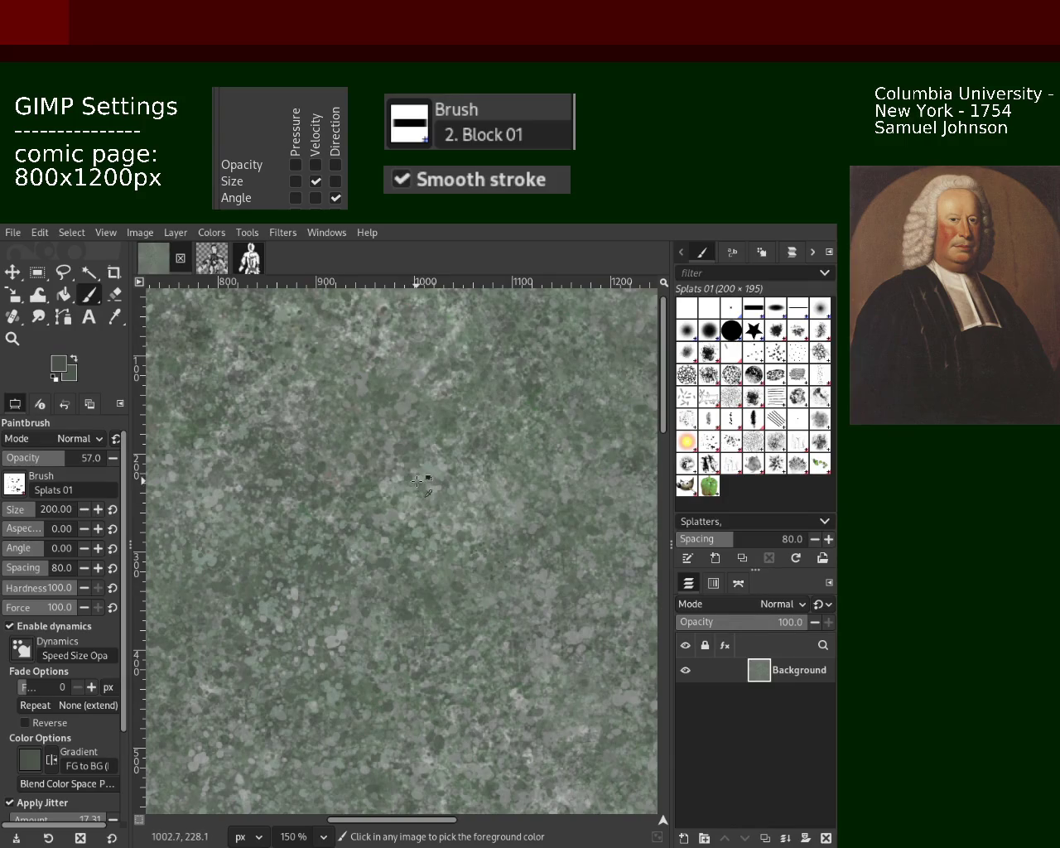
{"action": "left_click", "coordinate": [408, 483], "text": "ctrl"}
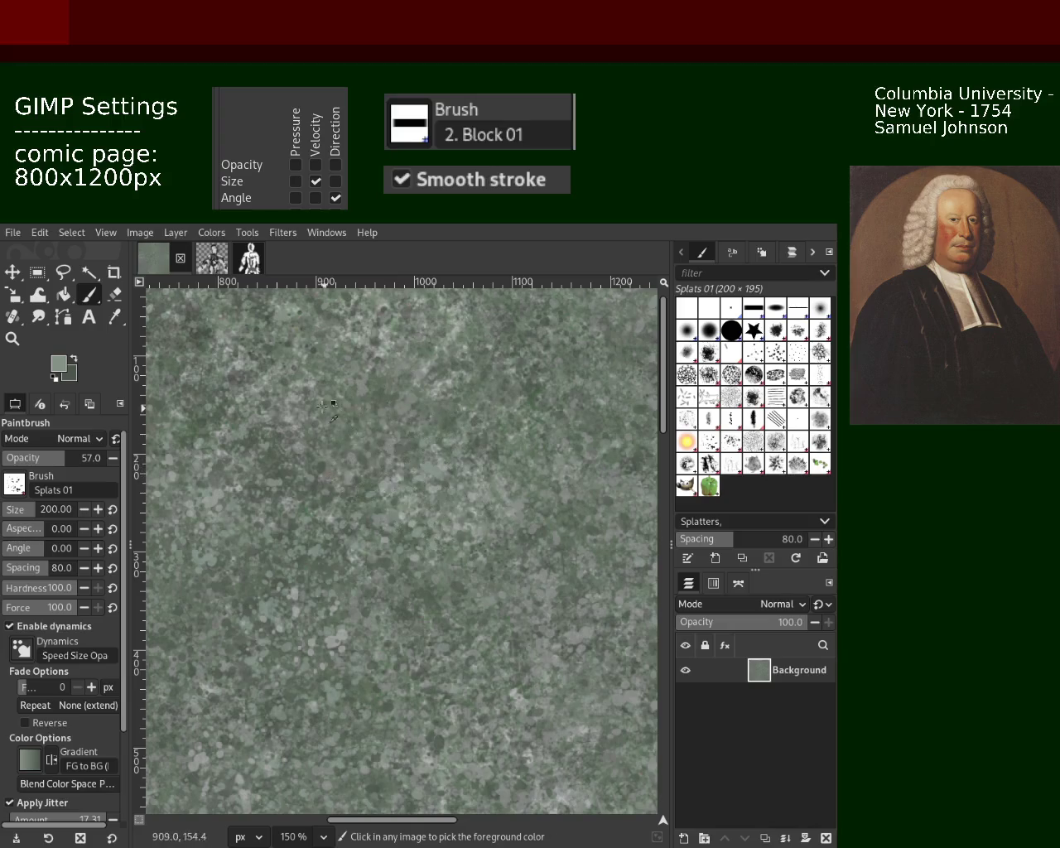
{"action": "left_click", "coordinate": [300, 396], "text": "ctrl"}
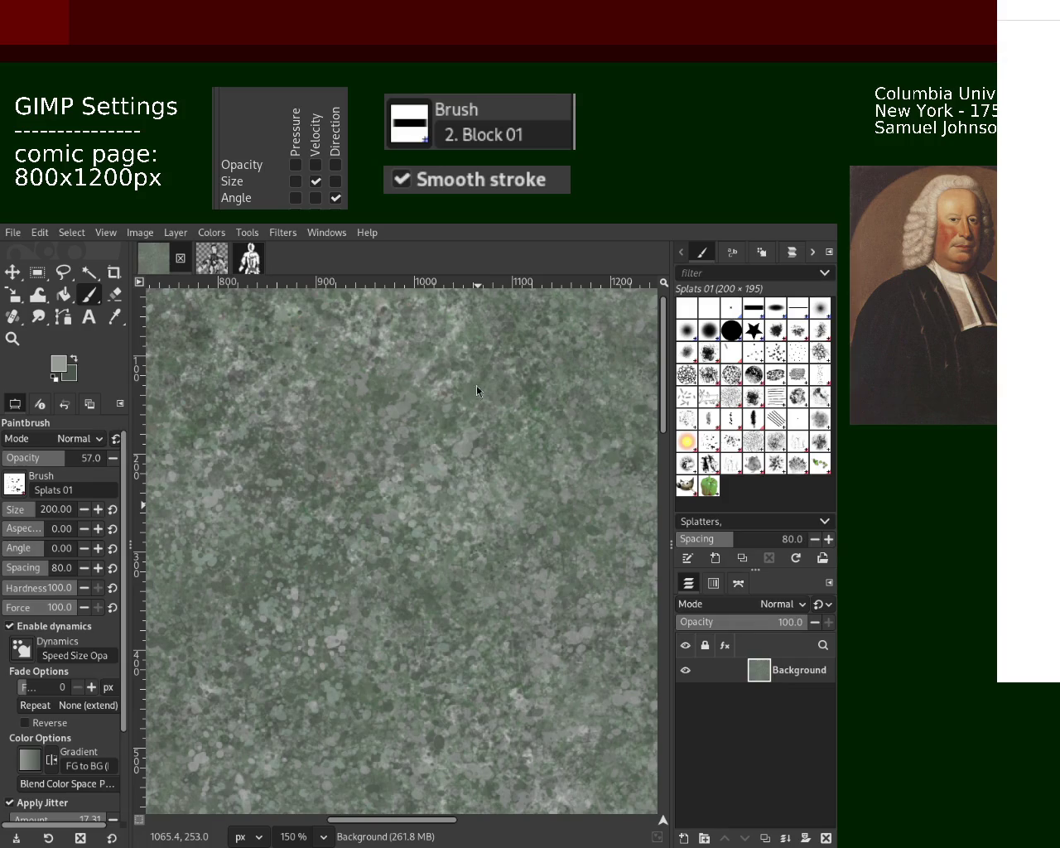
{"action": "left_click", "coordinate": [1027, 414]}
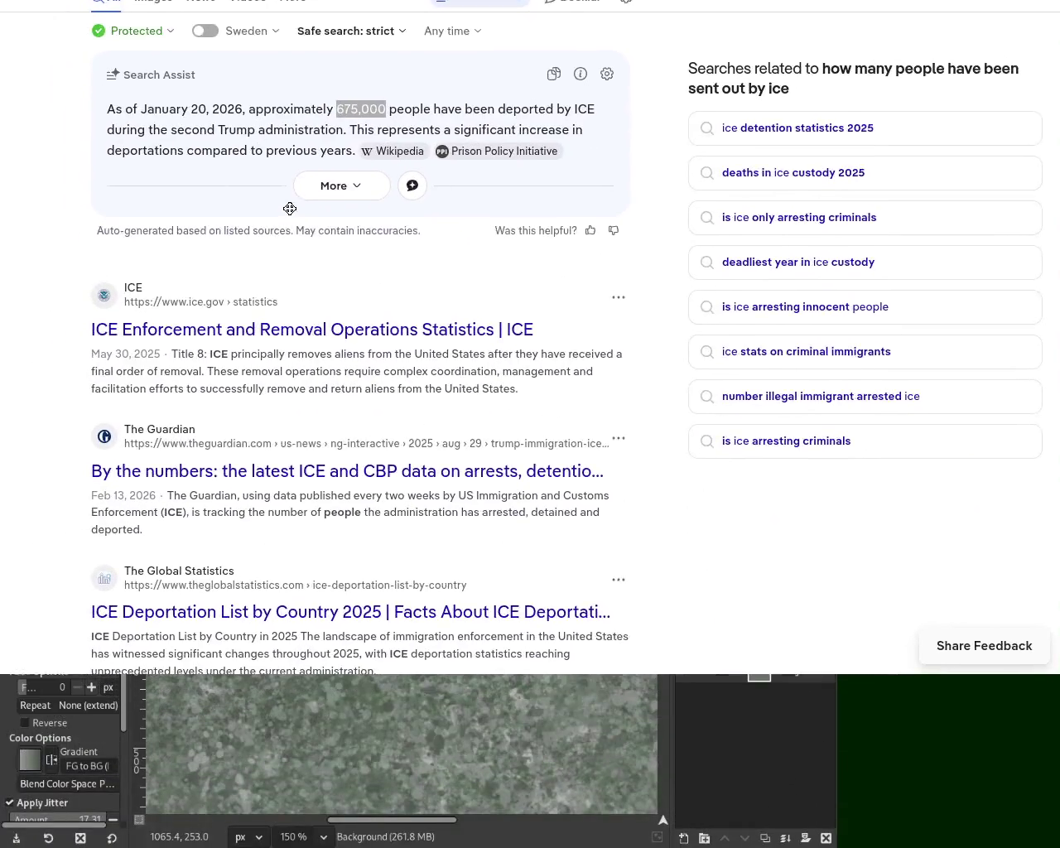
{"action": "left_click_drag", "start_coordinate": [380, 659], "coordinate": [295, 189]}
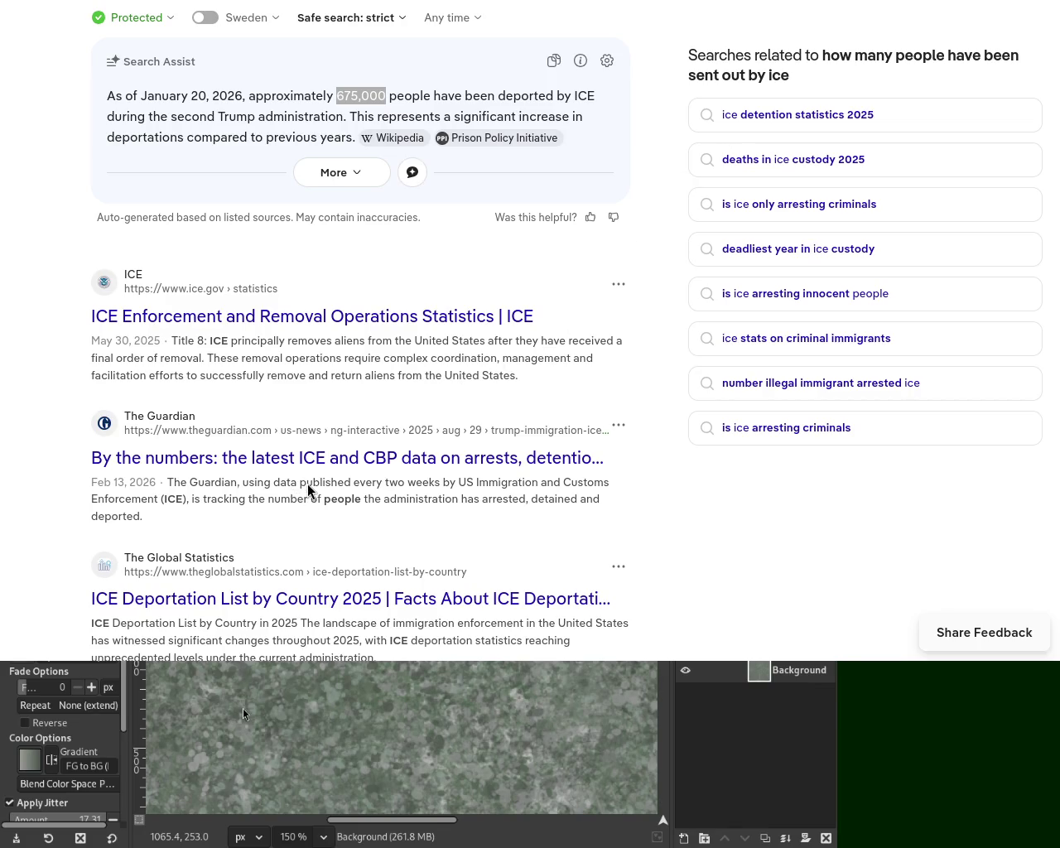
{"action": "key", "text": "alt+Tab"}
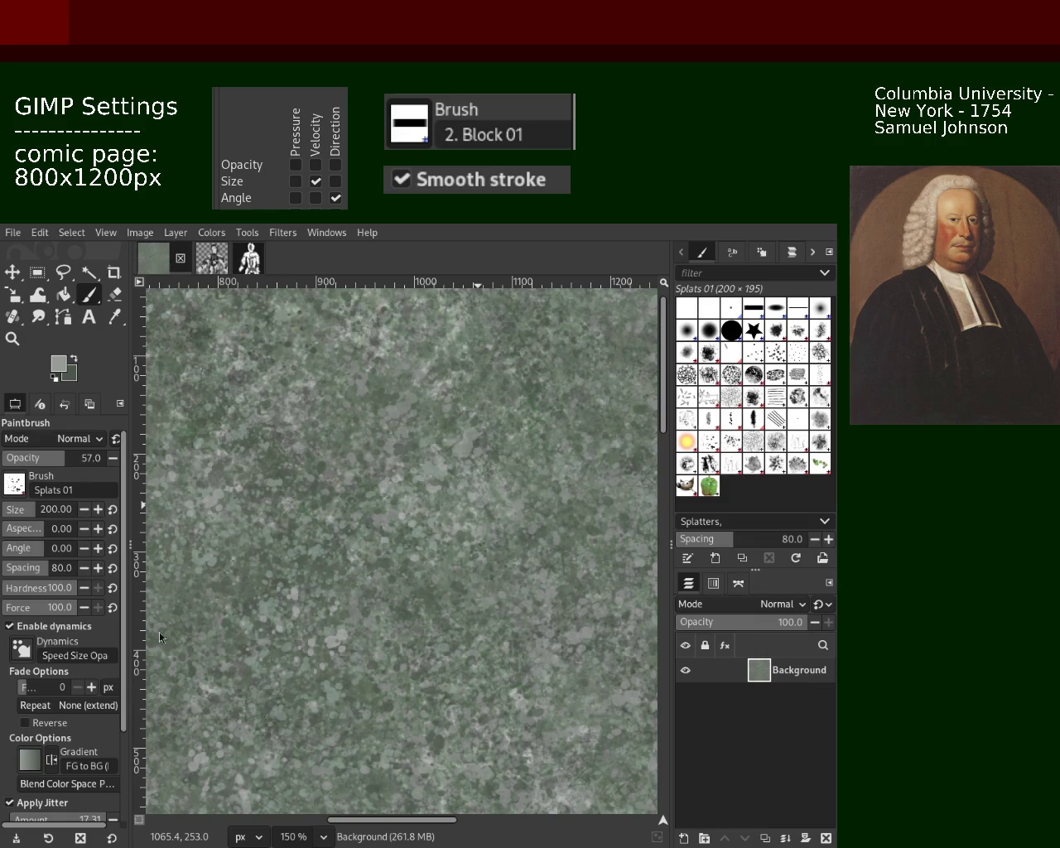
Step: Test and undo a dark splat, switch to Texture Hose 02, and sample a lighter green
{"action": "key", "text": "ctrl"}
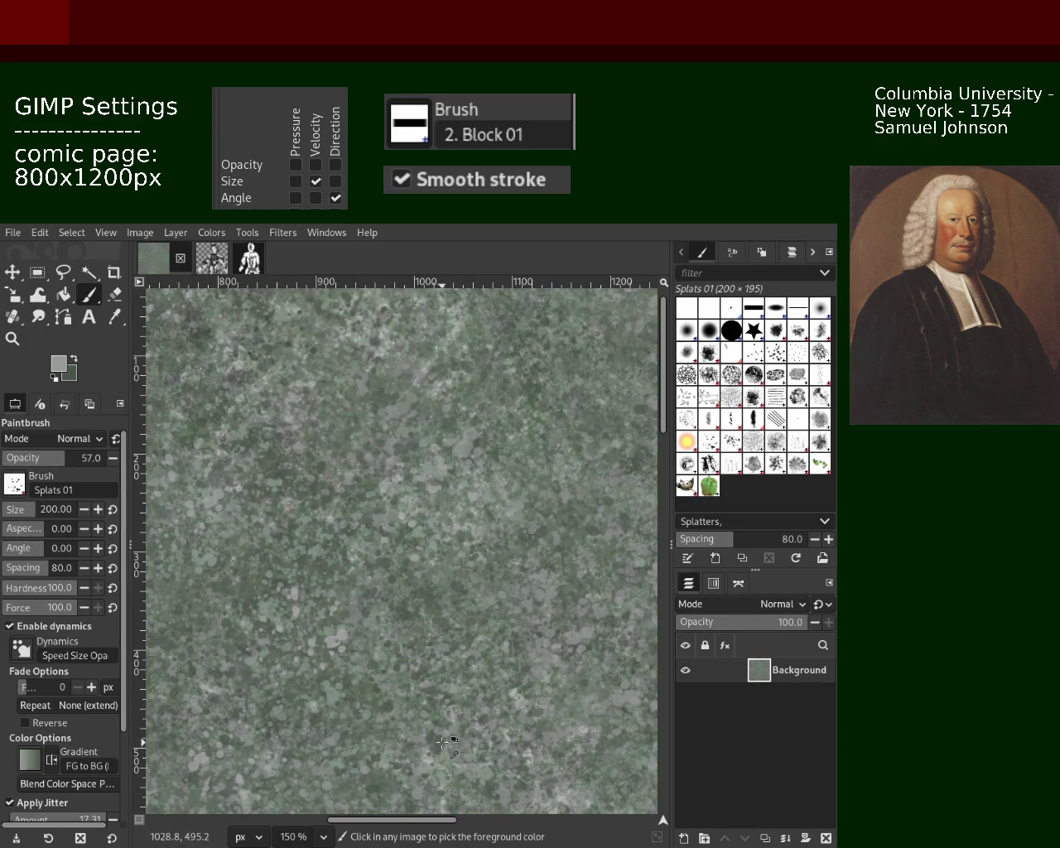
{"action": "left_click", "coordinate": [447, 740], "text": "ctrl"}
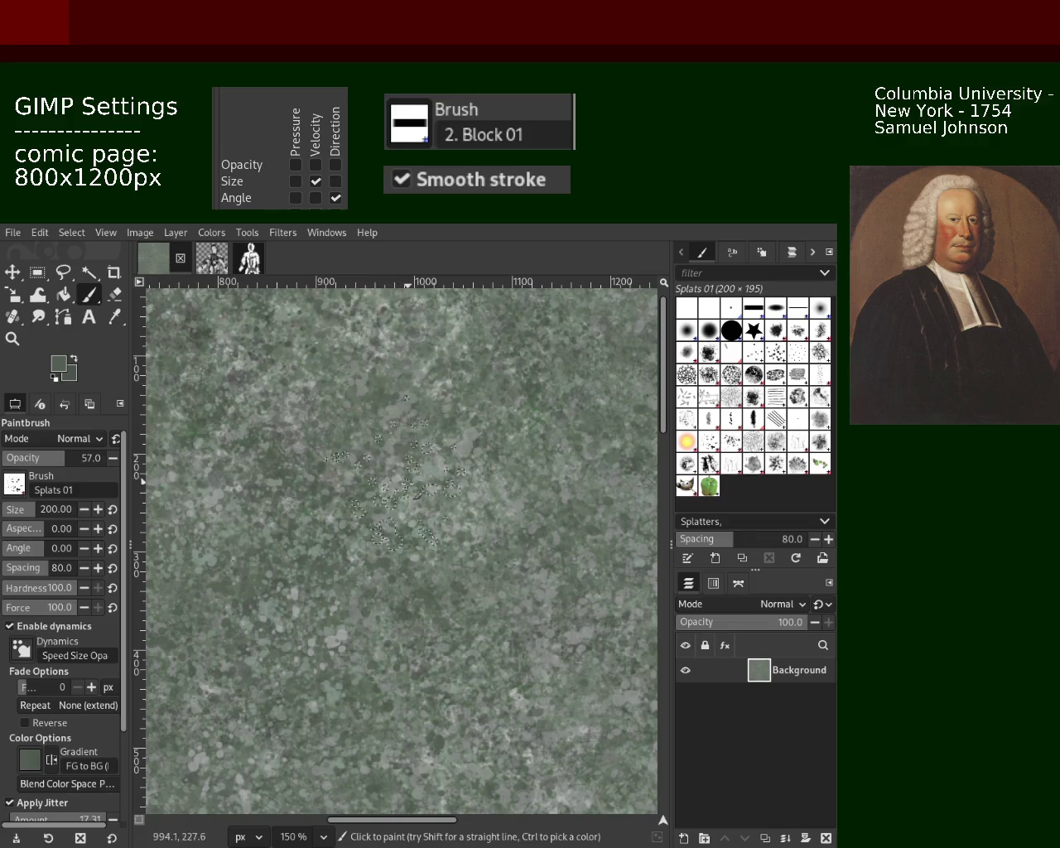
{"action": "left_click", "coordinate": [290, 595]}
{"action": "key", "text": "ctrl+z"}
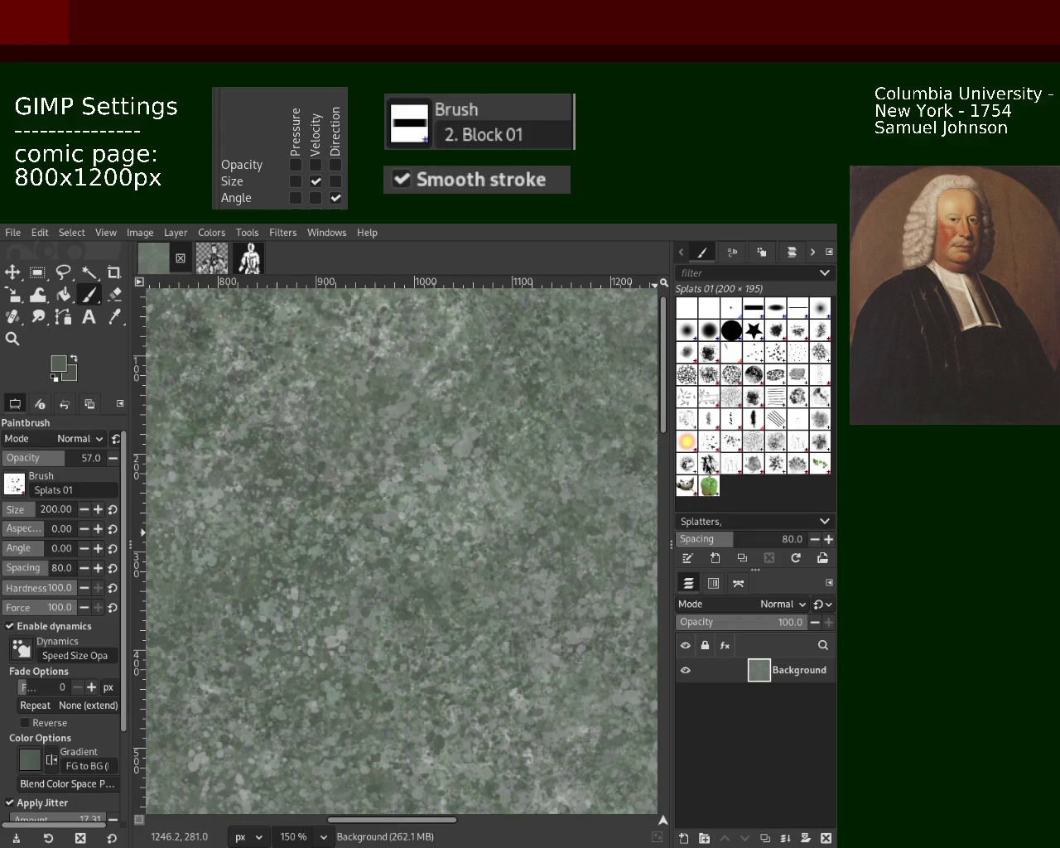
{"action": "left_click", "coordinate": [709, 464]}
{"action": "left_click", "coordinate": [406, 493]}
{"action": "key", "text": "ctrl+z"}
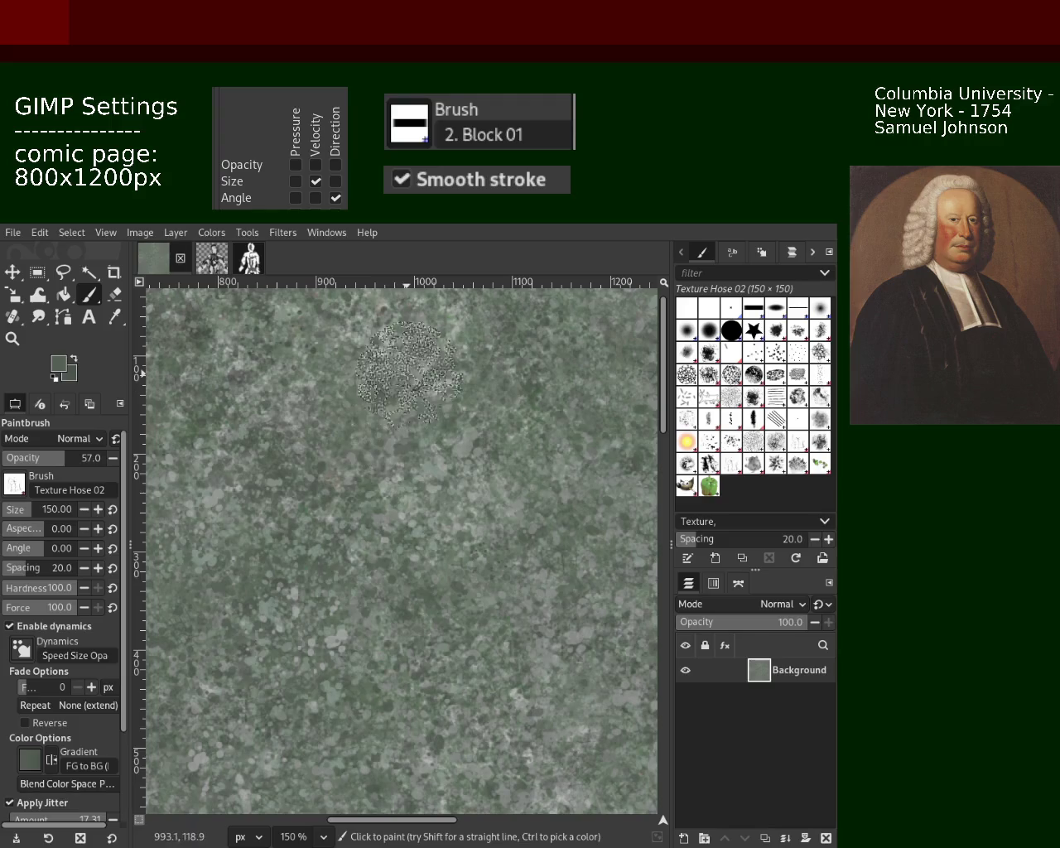
{"action": "left_click", "coordinate": [441, 381], "text": "ctrl"}
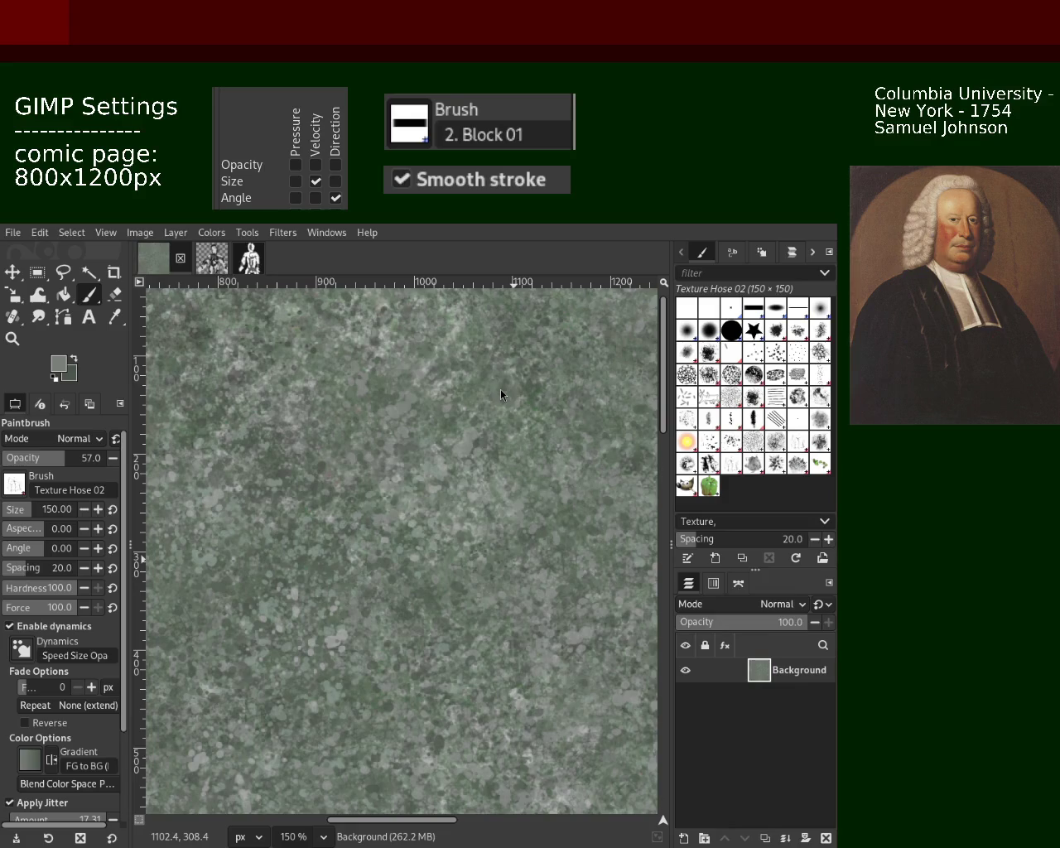
Step: Paint a lighter Texture Hose 02 stroke down the middle of the page
{"action": "key", "text": "ctrl"}
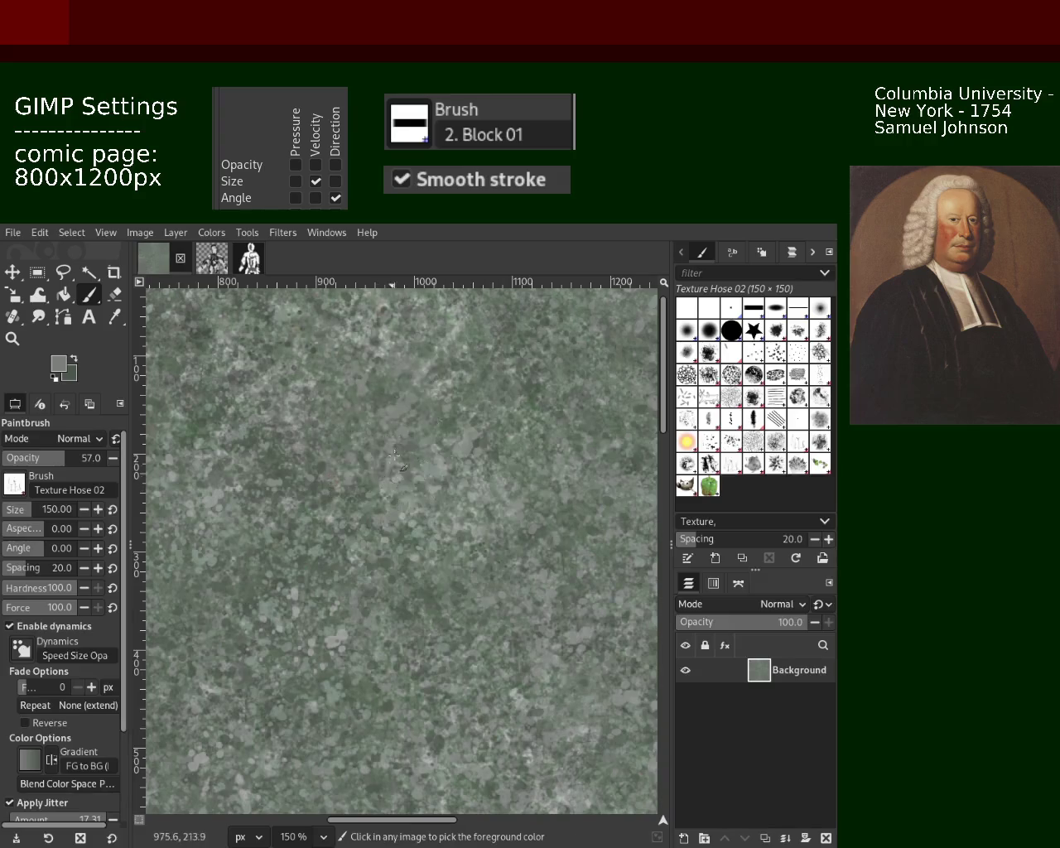
{"action": "left_click", "coordinate": [366, 340]}
{"action": "left_click_drag", "start_coordinate": [365, 343], "coordinate": [397, 514]}
Step: Switch to Splats 01, scatter dark splats across the centre, and sample a darker green
{"action": "left_click", "coordinate": [731, 442]}
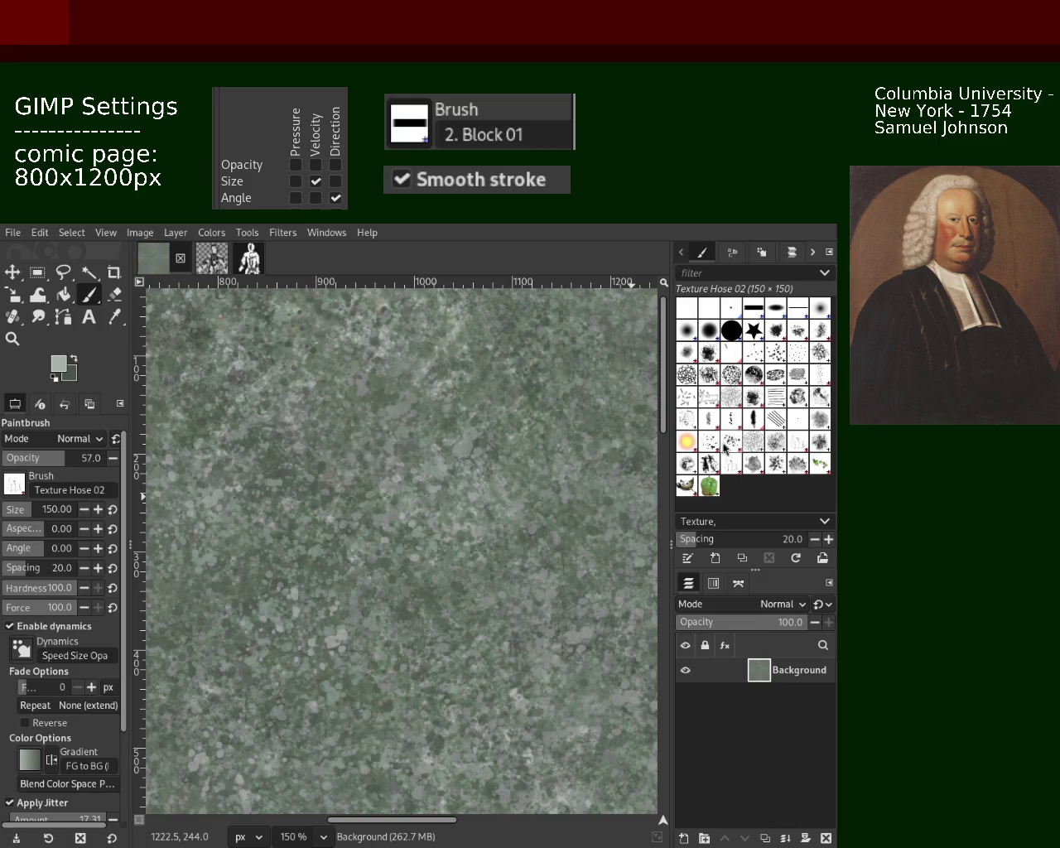
{"action": "key", "text": "ctrl"}
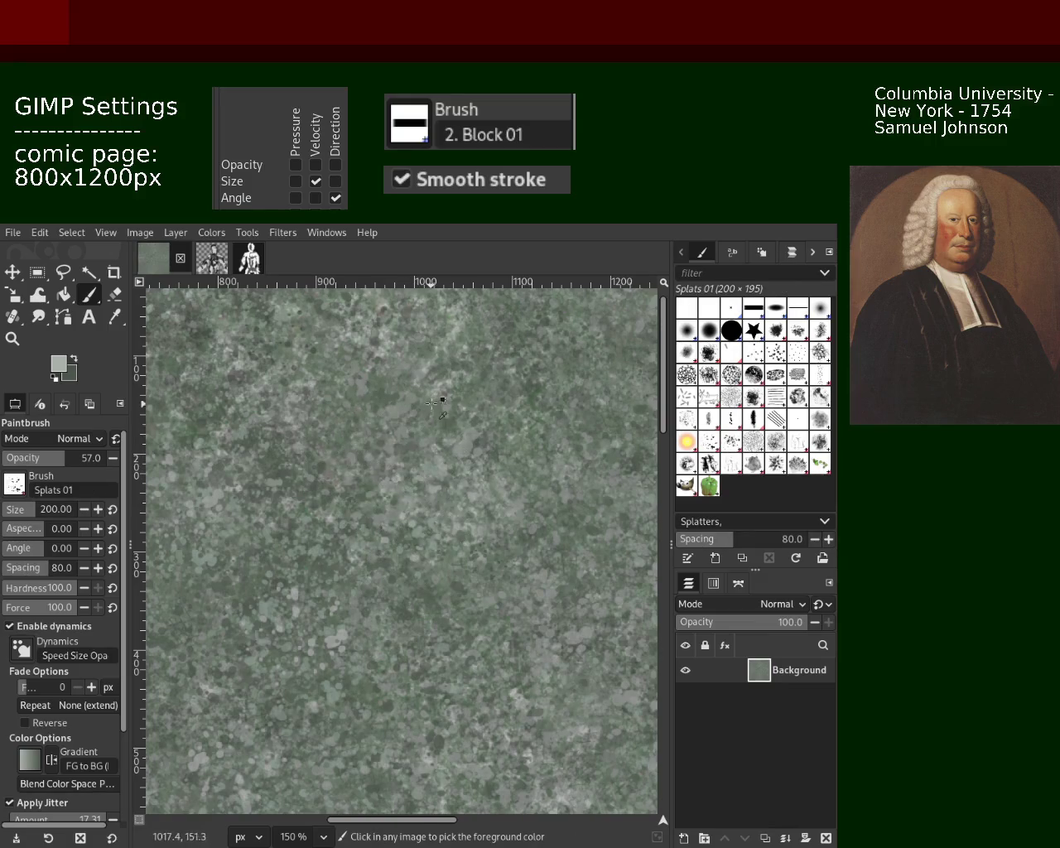
{"action": "left_click_drag", "start_coordinate": [451, 379], "coordinate": [439, 468]}
{"action": "left_click", "coordinate": [422, 590], "text": "ctrl"}
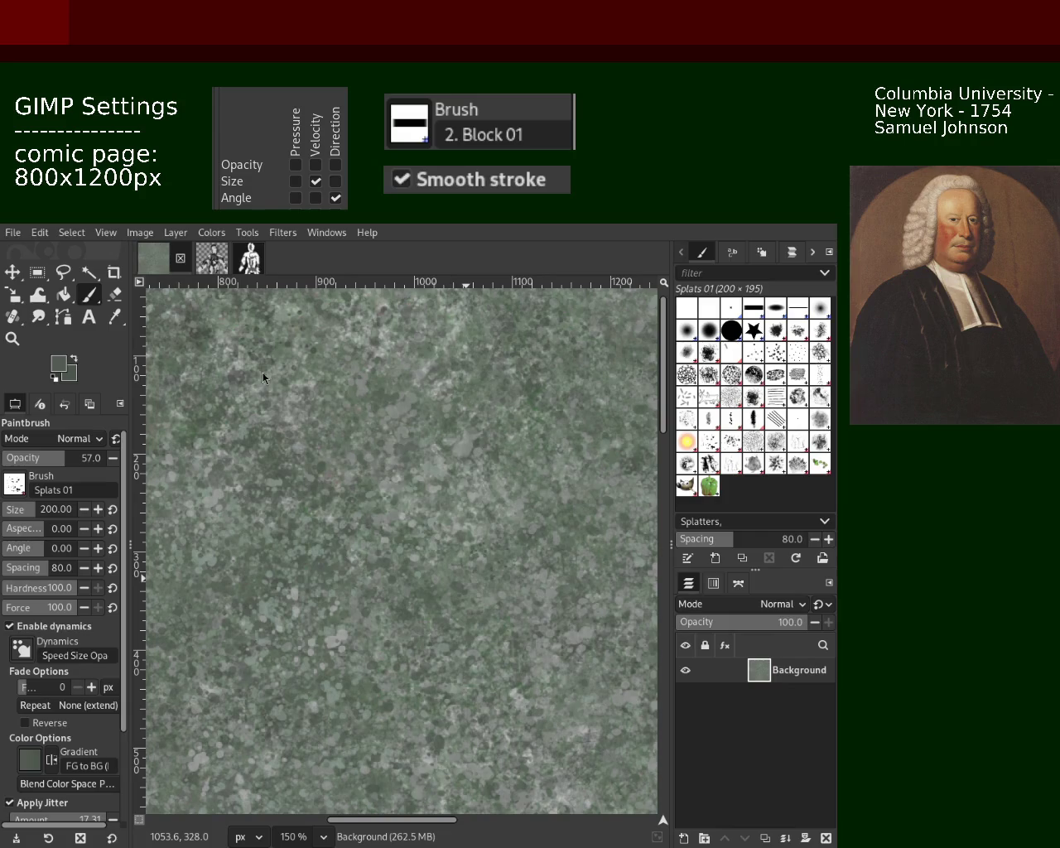
Step: Zoom out to the whole page, back to 100%, then in to inspect the lower texture
{"action": "left_click", "coordinate": [12, 338]}
{"action": "left_click", "coordinate": [315, 507], "text": "ctrl"}
{"action": "left_click", "coordinate": [315, 507], "text": "ctrl"}
{"action": "key", "text": "1"}
{"action": "left_click", "coordinate": [314, 507]}
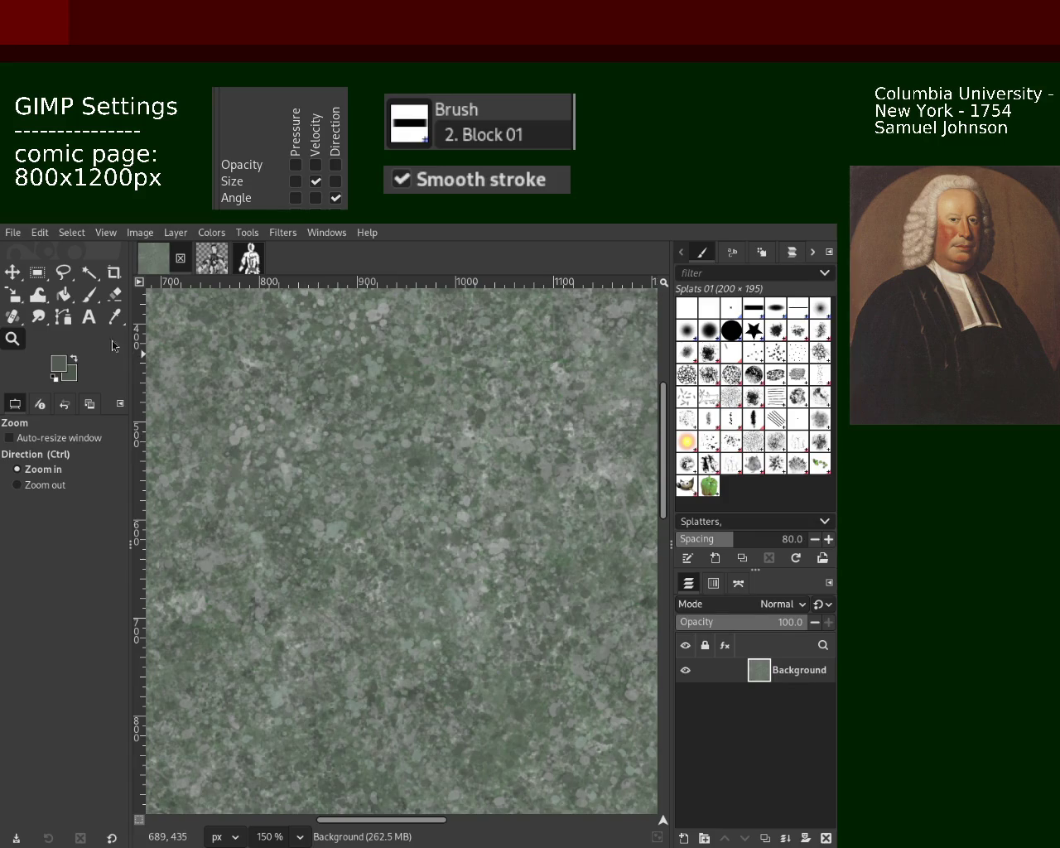
Step: Switch to the Paintbrush with the Texture Hose 02 brush at size 150, replacing Splats 01
{"action": "left_click", "coordinate": [88, 294]}
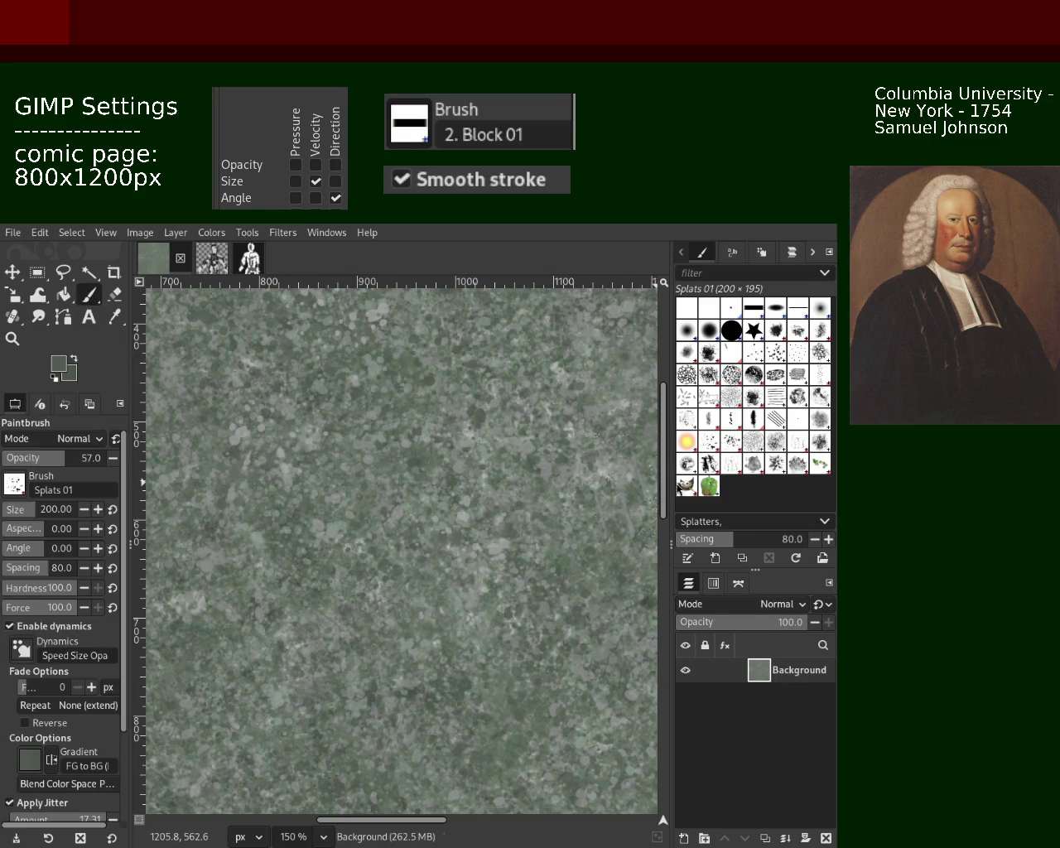
{"action": "left_click", "coordinate": [733, 465]}
{"action": "left_click", "coordinate": [425, 621]}
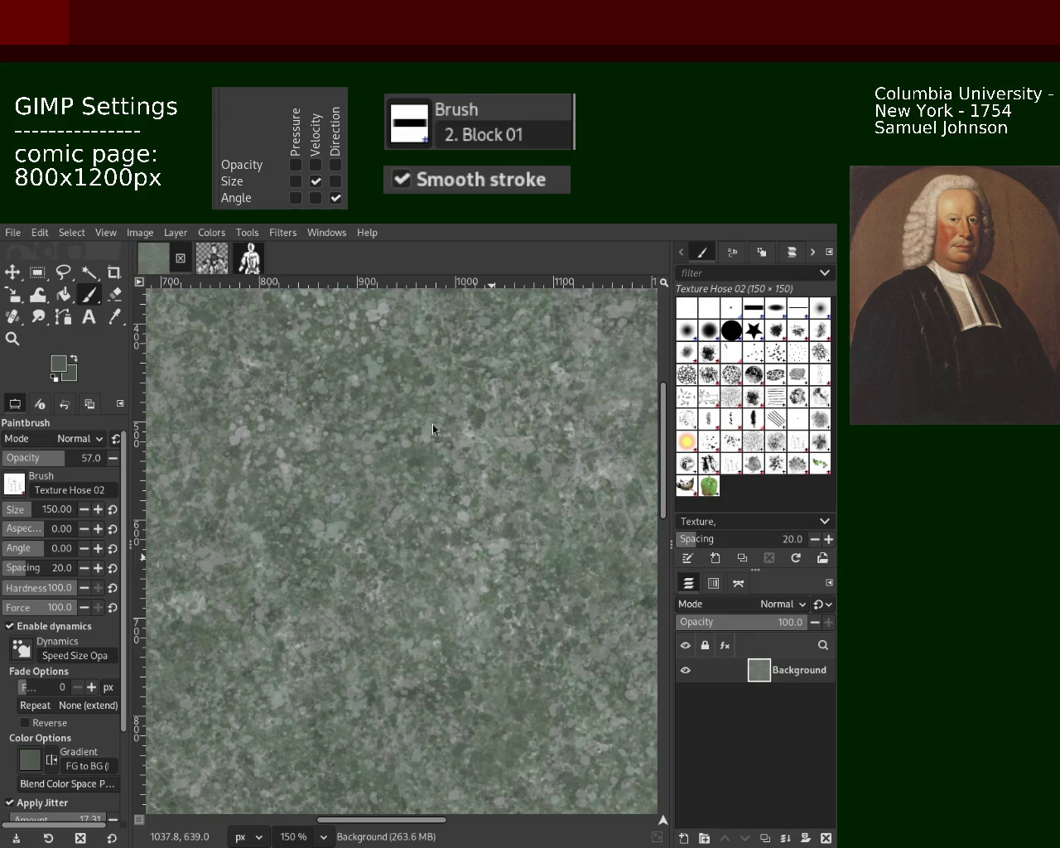
{"action": "left_click", "coordinate": [310, 491]}
{"action": "key", "text": "ctrl+z"}
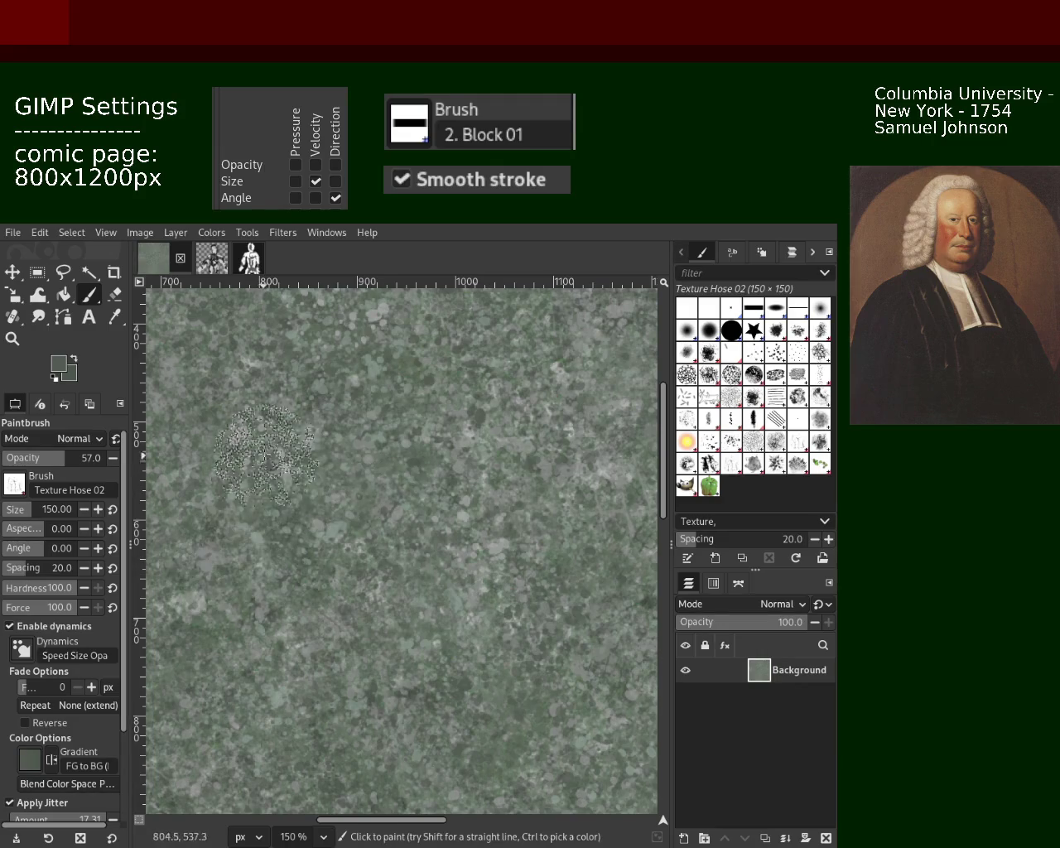
{"action": "left_click", "coordinate": [361, 409]}
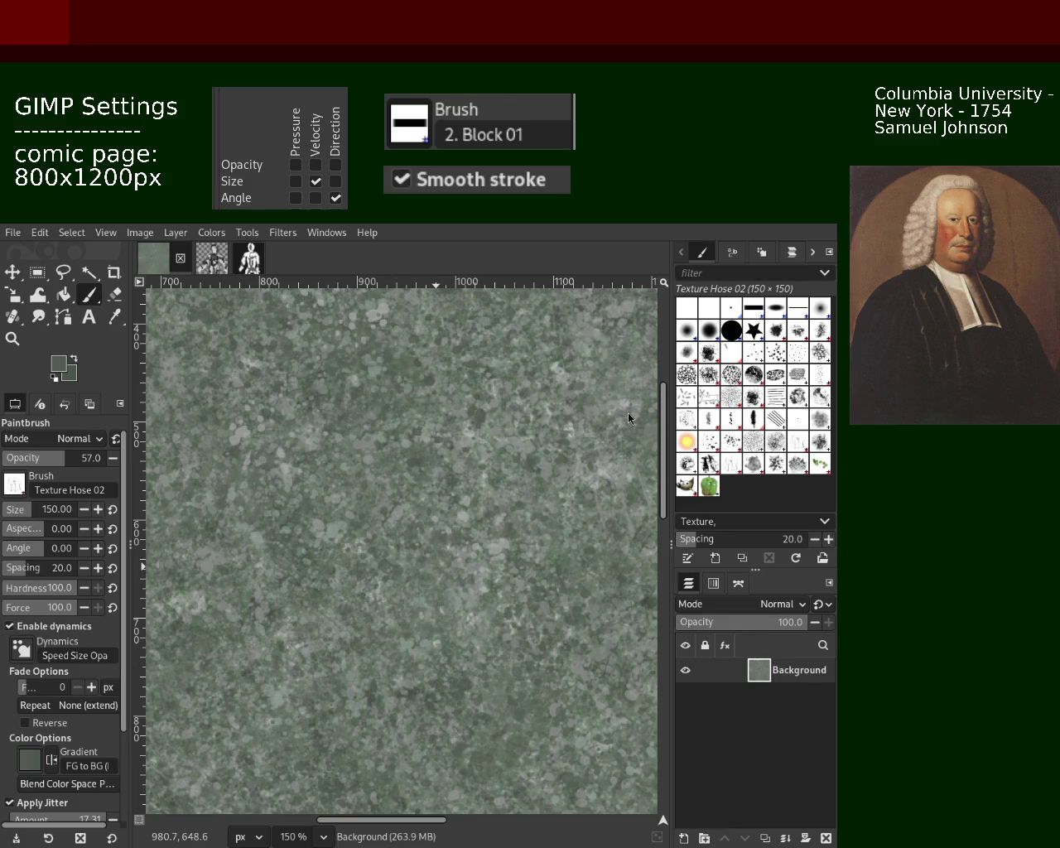
Step: Stamp one more Texture Hose dab near the top-left, then return to Splats 01
{"action": "left_click", "coordinate": [264, 328]}
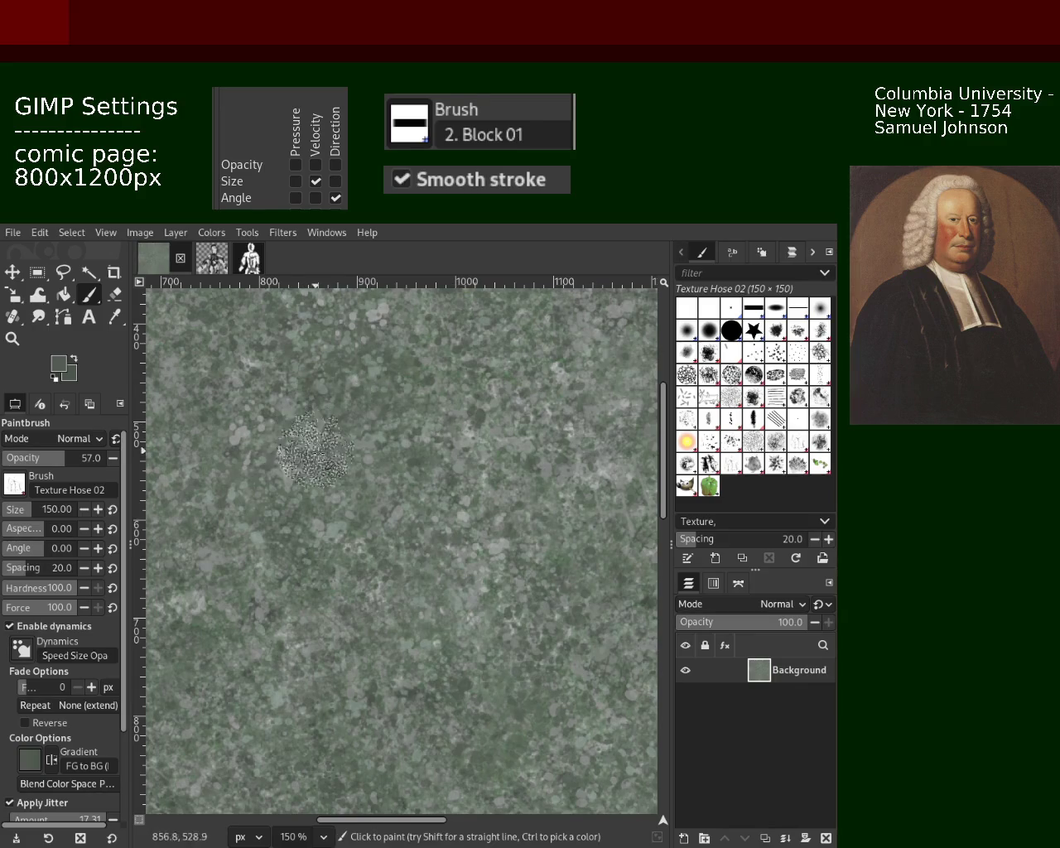
{"action": "left_click", "coordinate": [685, 460]}
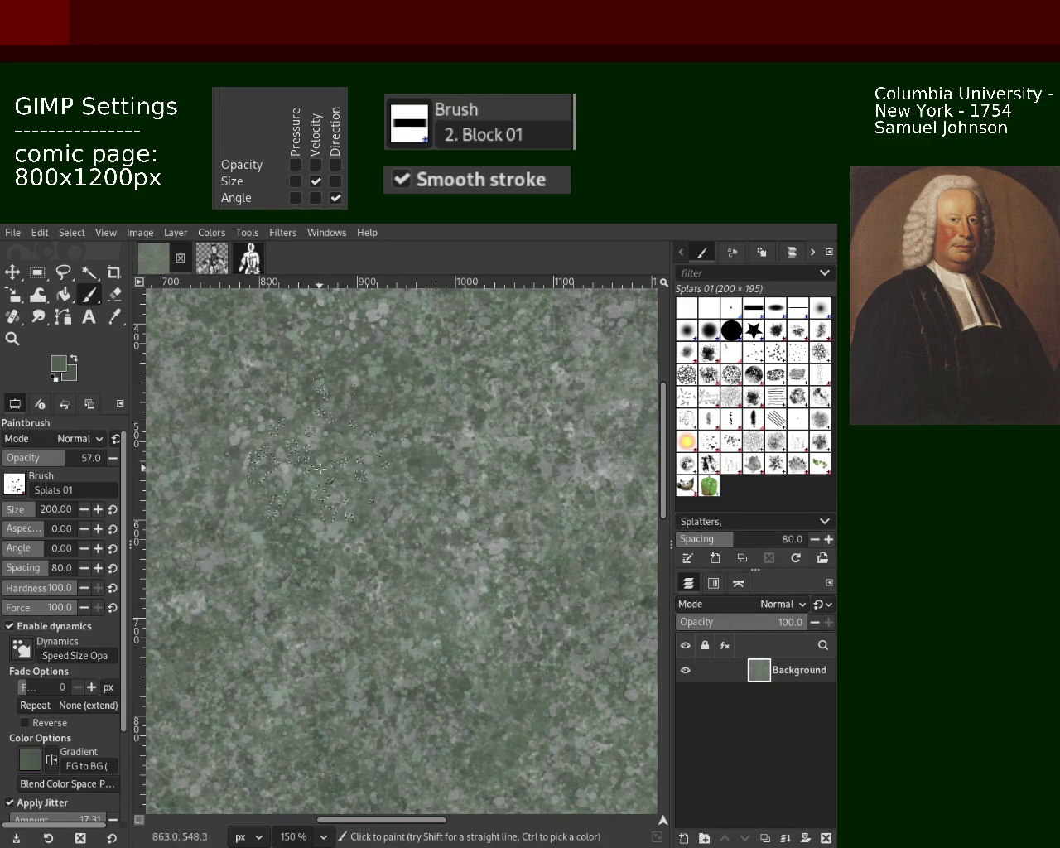
Step: Sample a light grey-green, then a darker green, from the texture for the splats
{"action": "key", "text": "ctrl"}
{"action": "left_click", "coordinate": [382, 319], "text": "ctrl"}
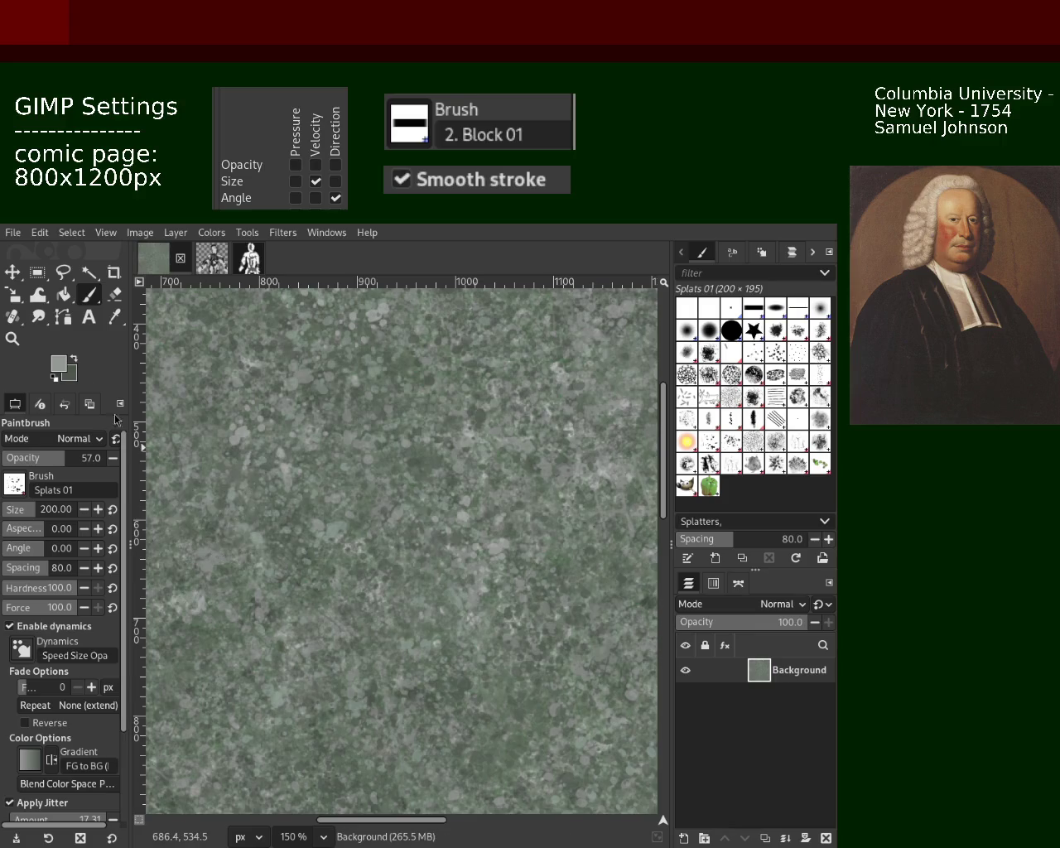
{"action": "left_click", "coordinate": [418, 363], "text": "ctrl"}
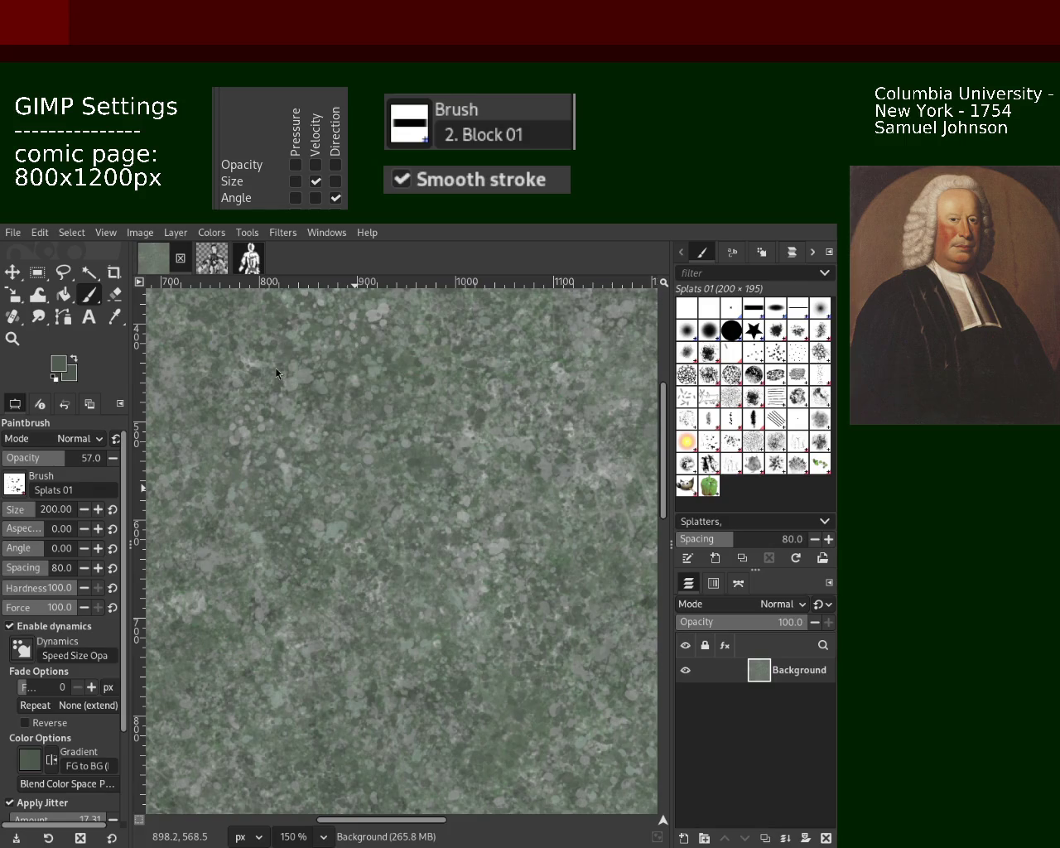
Step: Sample a light grey from the canvas to continue the Splats 01 dabs
{"action": "key", "text": "ctrl"}
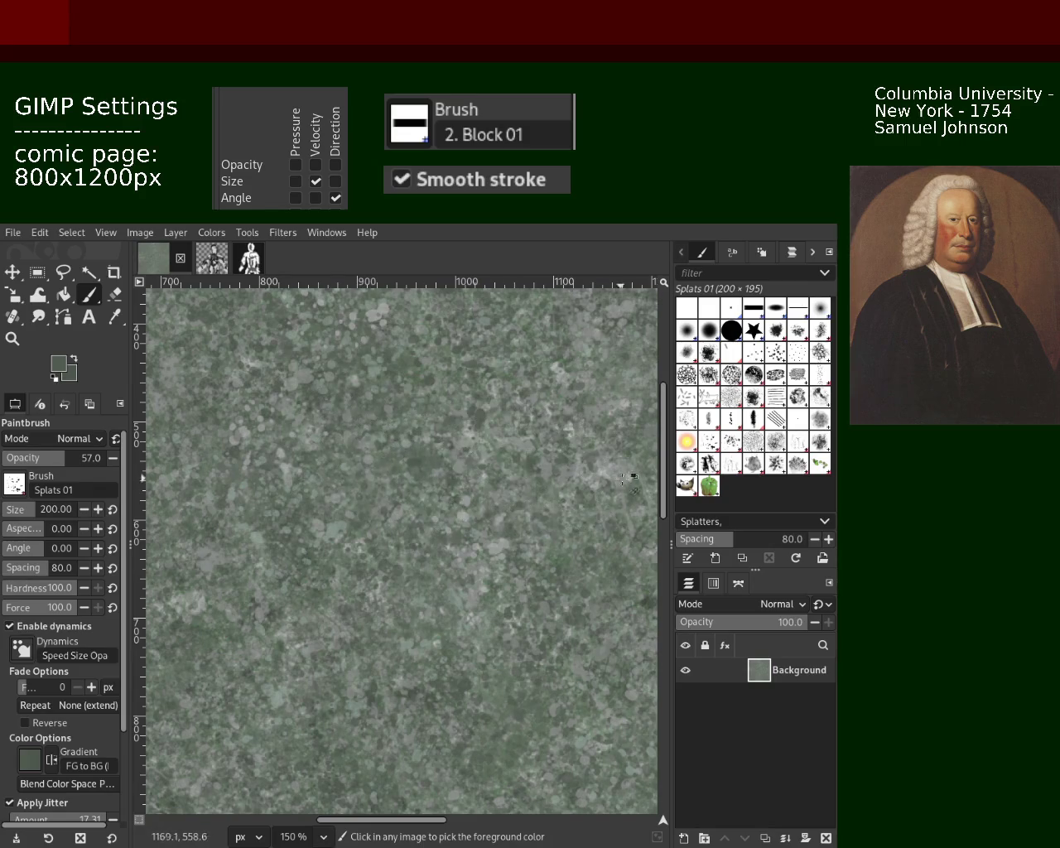
{"action": "left_click", "coordinate": [611, 472], "text": "ctrl"}
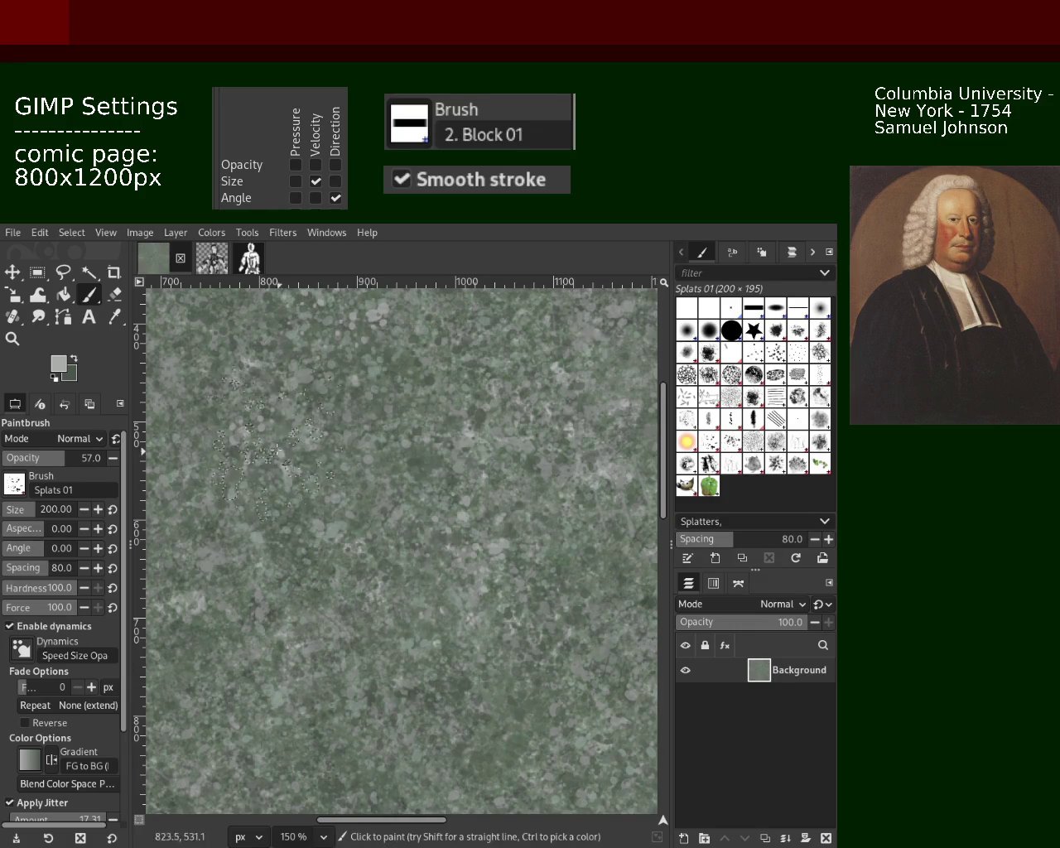
Step: Pick a darker green from the texture for the Splats 01 dabs
{"action": "left_click", "coordinate": [427, 380], "text": "ctrl"}
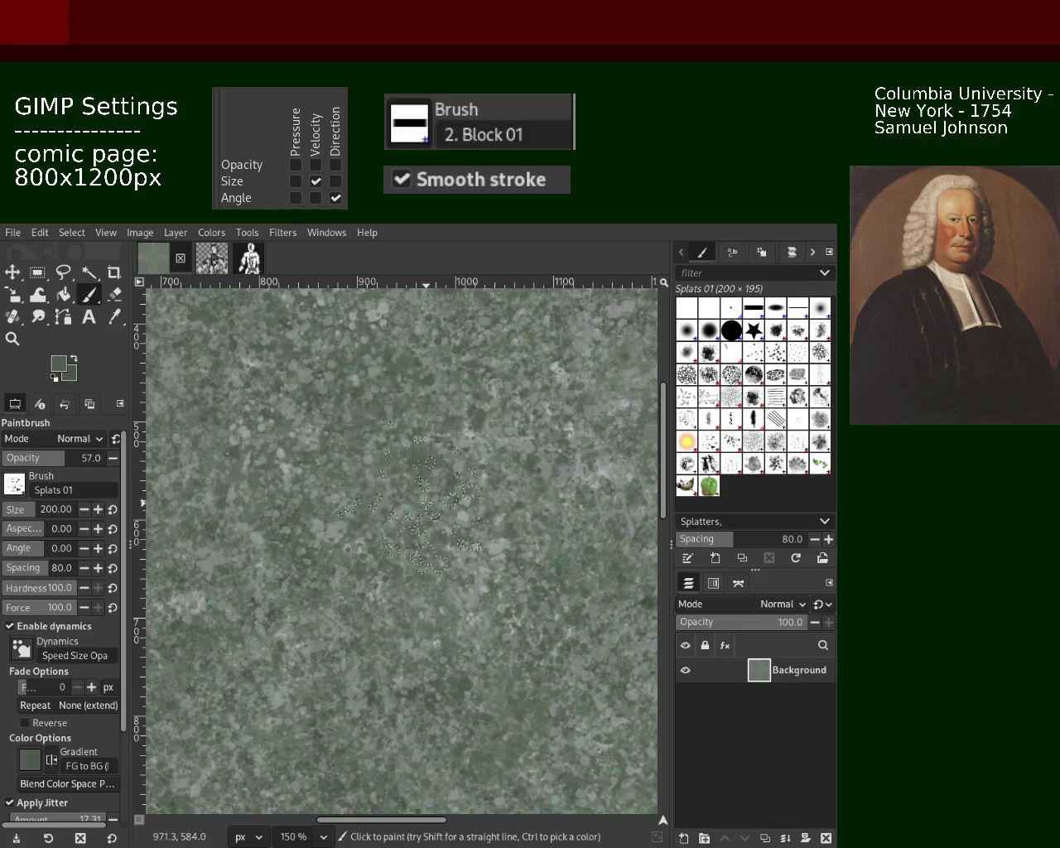
Step: Sample lighter grey-greens and paint Texture Hose 02 speckles across the middle of the background
{"action": "left_click", "coordinate": [434, 439], "text": "ctrl"}
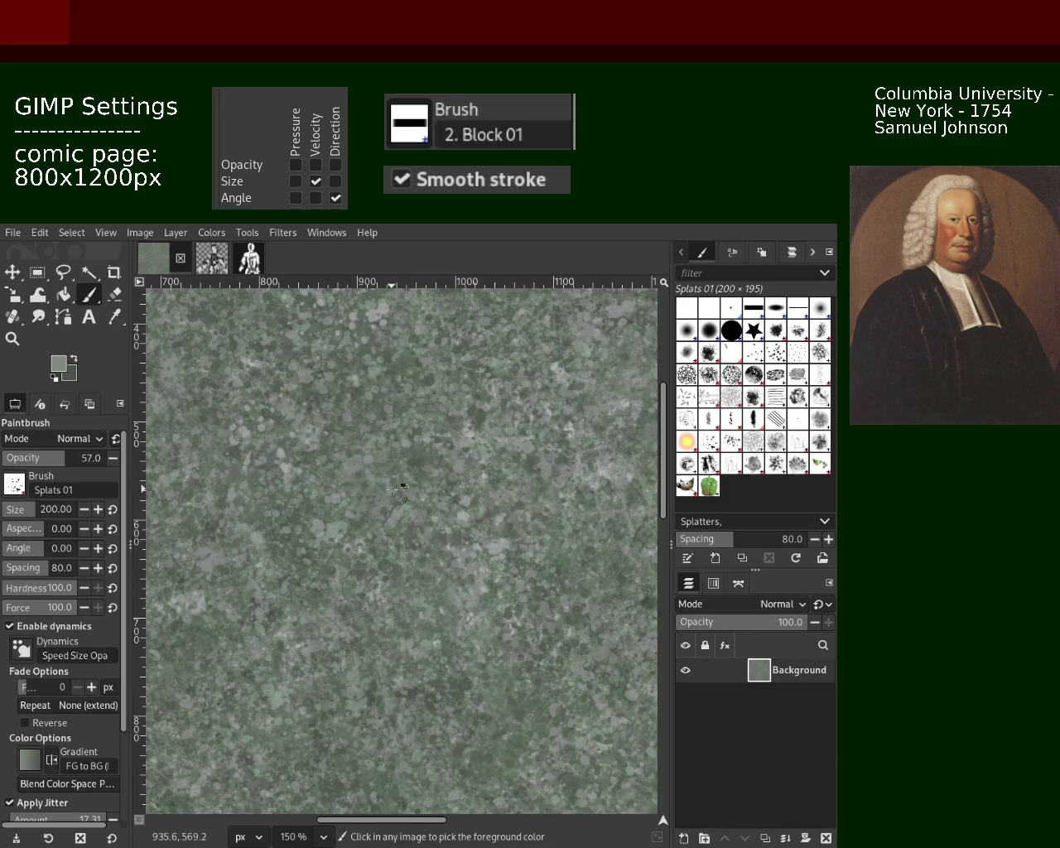
{"action": "left_click", "coordinate": [473, 432], "text": "ctrl"}
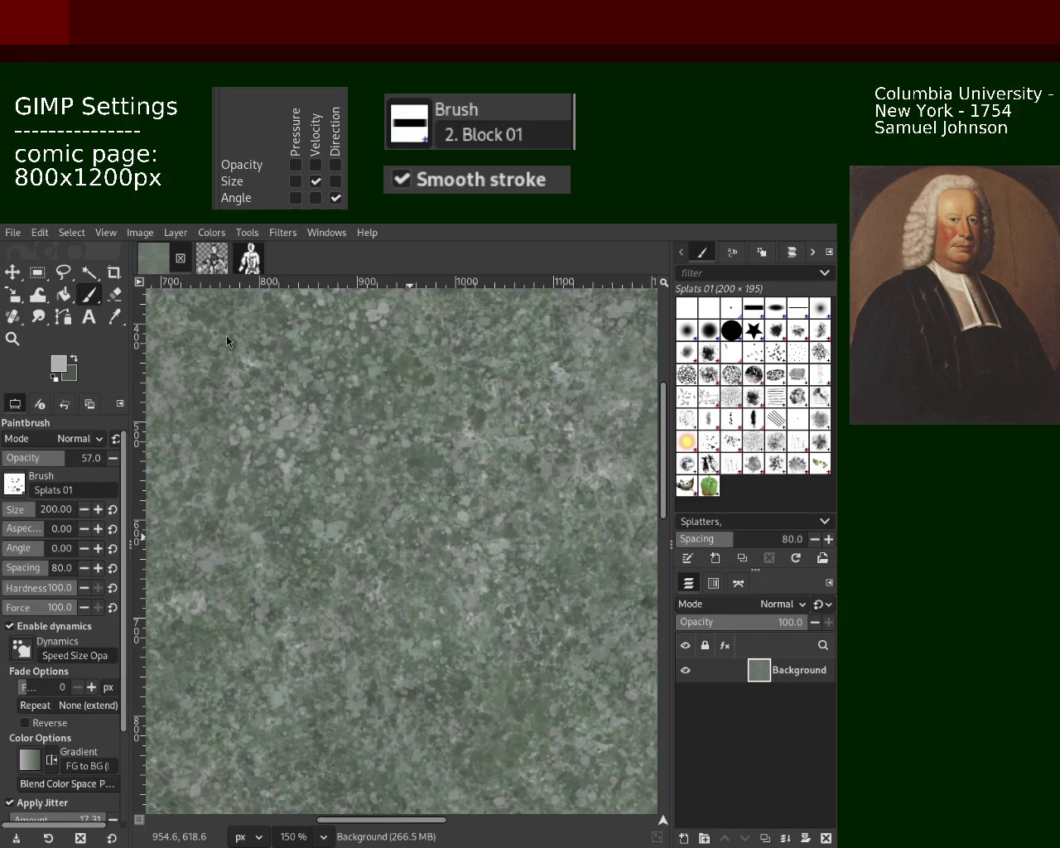
{"action": "left_click", "coordinate": [709, 464]}
{"action": "left_click", "coordinate": [403, 454], "text": "ctrl"}
{"action": "left_click_drag", "start_coordinate": [356, 422], "coordinate": [315, 481]}
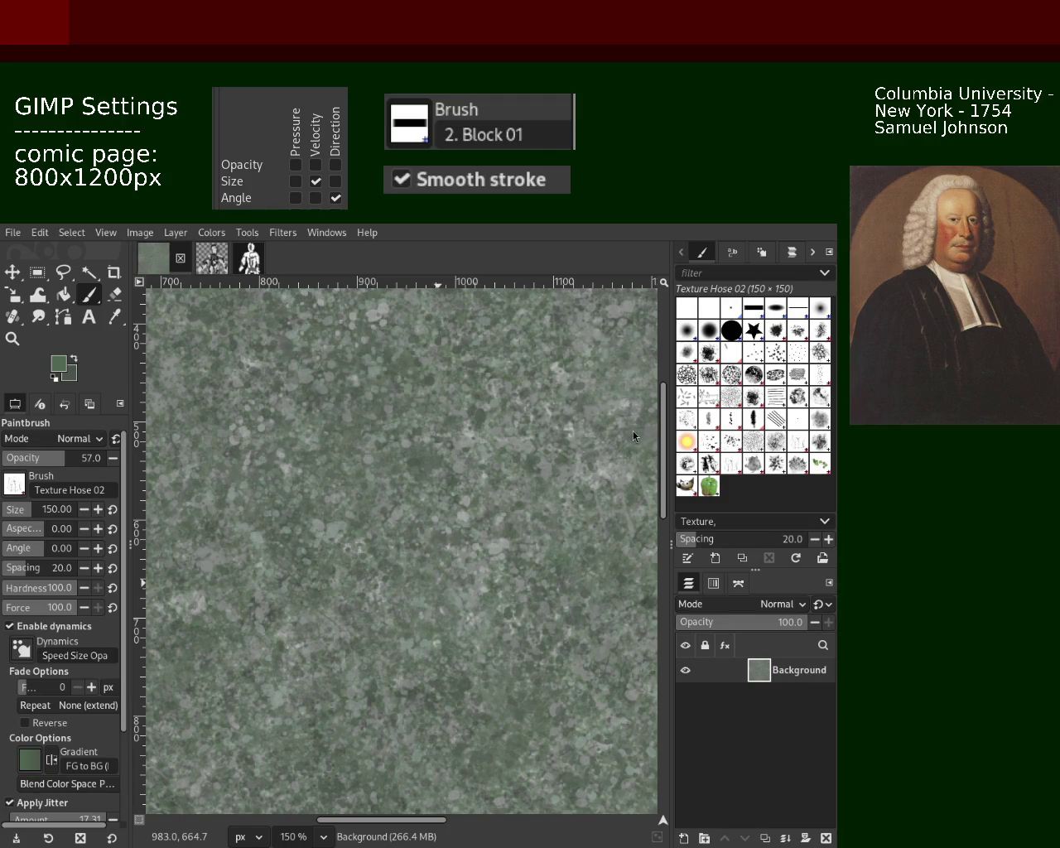
{"action": "key", "text": "ctrl"}
Step: Pick greys from the canvas and stamp grey and dark speckle patches around the centre
{"action": "left_click", "coordinate": [261, 439], "text": "ctrl"}
{"action": "left_click", "coordinate": [407, 492]}
{"action": "left_click", "coordinate": [315, 369], "text": "ctrl"}
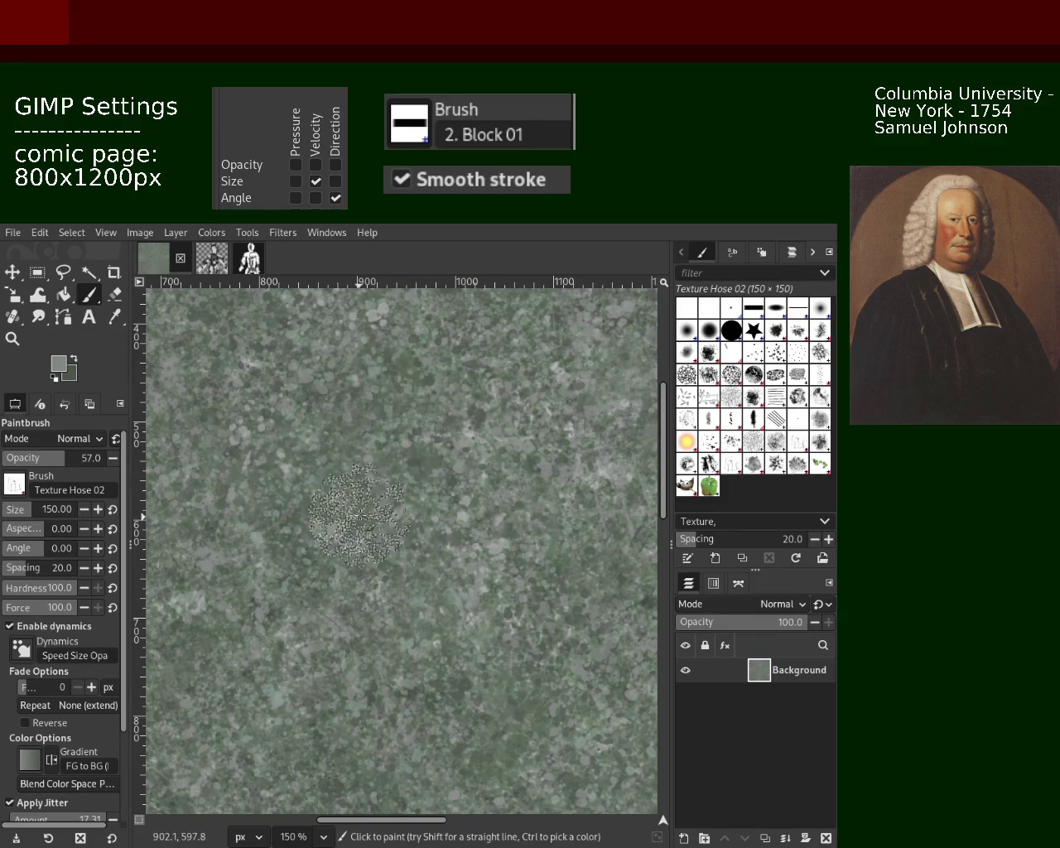
{"action": "left_click", "coordinate": [375, 533]}
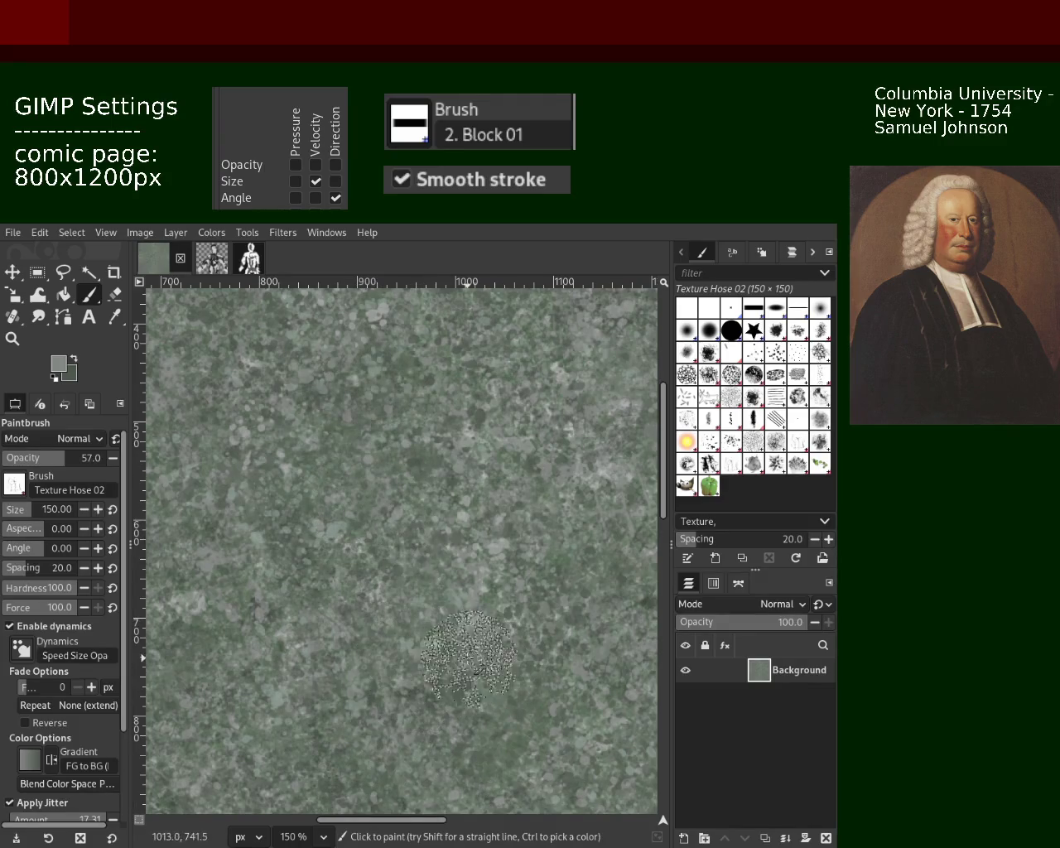
{"action": "left_click", "coordinate": [13, 338]}
{"action": "left_click", "coordinate": [365, 448], "text": "ctrl"}
{"action": "scroll", "coordinate": [365, 449], "scroll_direction": "up", "scroll_amount": 1}
{"action": "scroll", "coordinate": [414, 451], "scroll_direction": "up", "scroll_amount": 1}
{"action": "scroll", "coordinate": [497, 458], "scroll_direction": "up", "scroll_amount": 2}
{"action": "scroll", "coordinate": [547, 462], "scroll_direction": "up", "scroll_amount": 1}
{"action": "scroll", "coordinate": [546, 462], "scroll_direction": "left", "scroll_amount": 2}
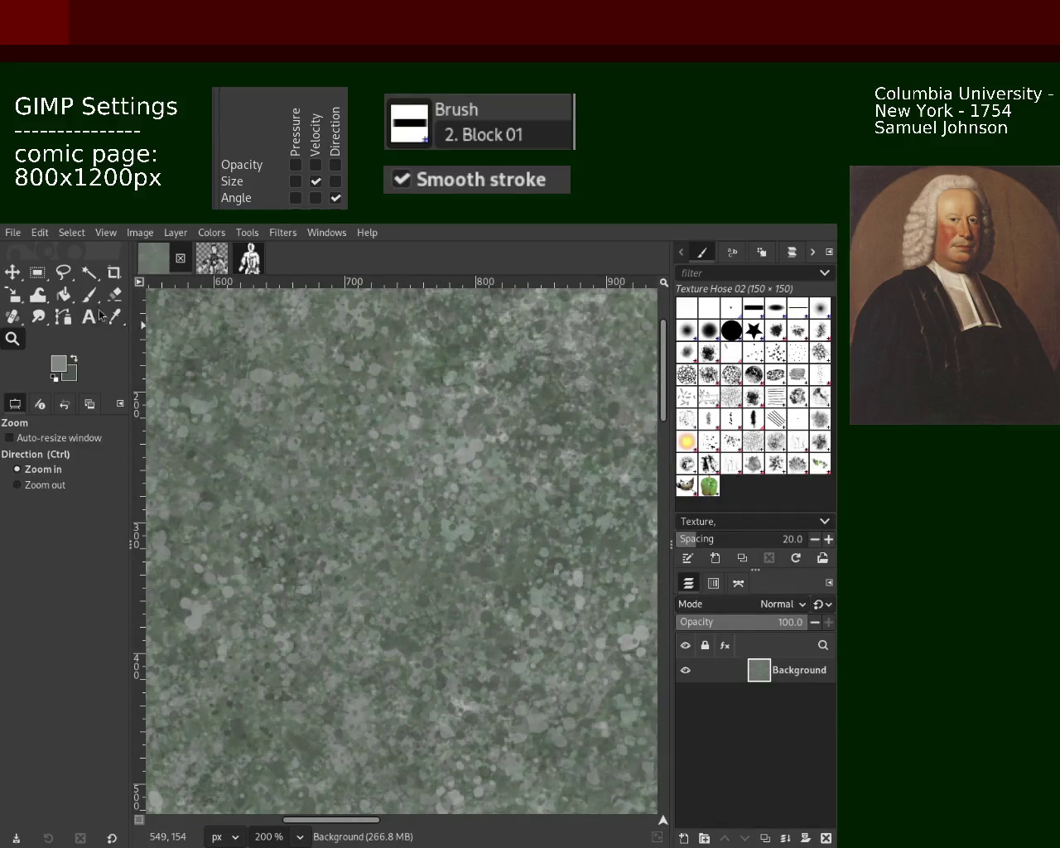
{"action": "key", "text": "p"}
{"action": "left_click", "coordinate": [711, 454]}
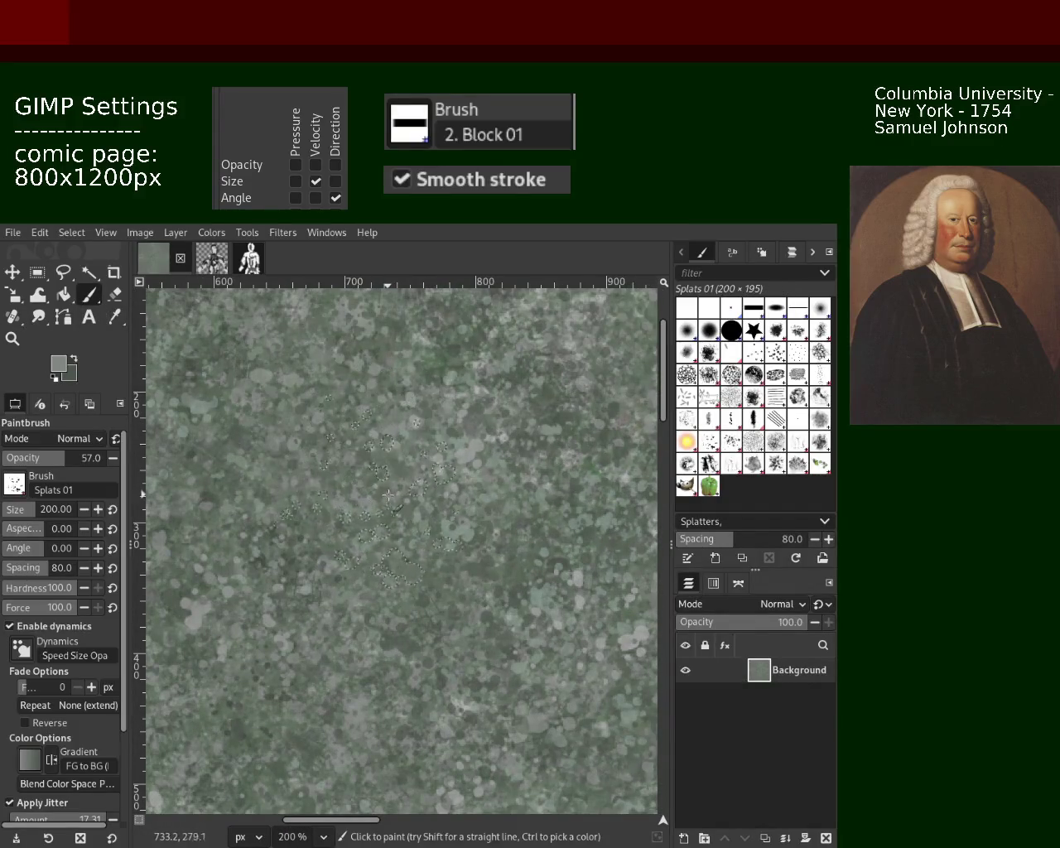
{"action": "left_click", "coordinate": [399, 437], "text": "ctrl"}
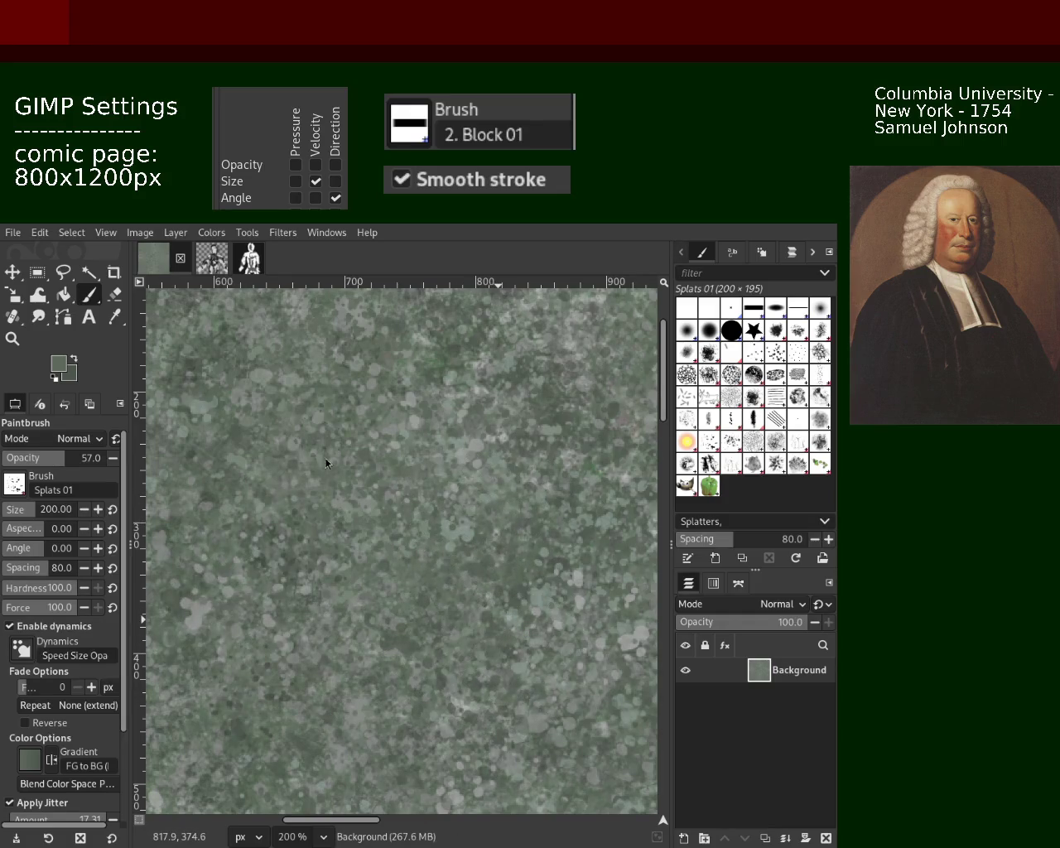
{"action": "key", "text": "z"}
{"action": "left_click", "coordinate": [476, 481], "text": "ctrl"}
{"action": "left_click", "coordinate": [466, 469]}
{"action": "left_click", "coordinate": [464, 480]}
{"action": "left_click", "coordinate": [452, 513], "text": "ctrl"}
{"action": "left_click_drag", "start_coordinate": [438, 533], "coordinate": [441, 537]}
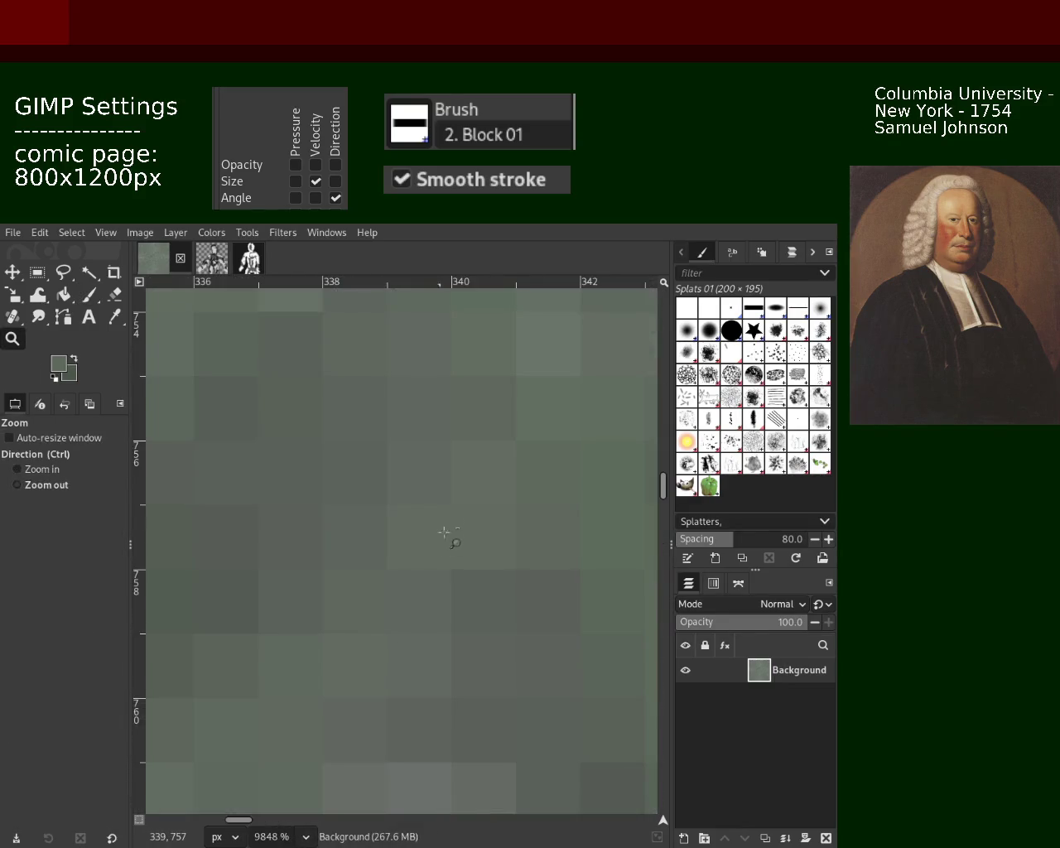
{"action": "key", "text": "1"}
{"action": "left_click", "coordinate": [409, 571]}
{"action": "left_click", "coordinate": [408, 571], "text": "ctrl"}
{"action": "left_click", "coordinate": [447, 543]}
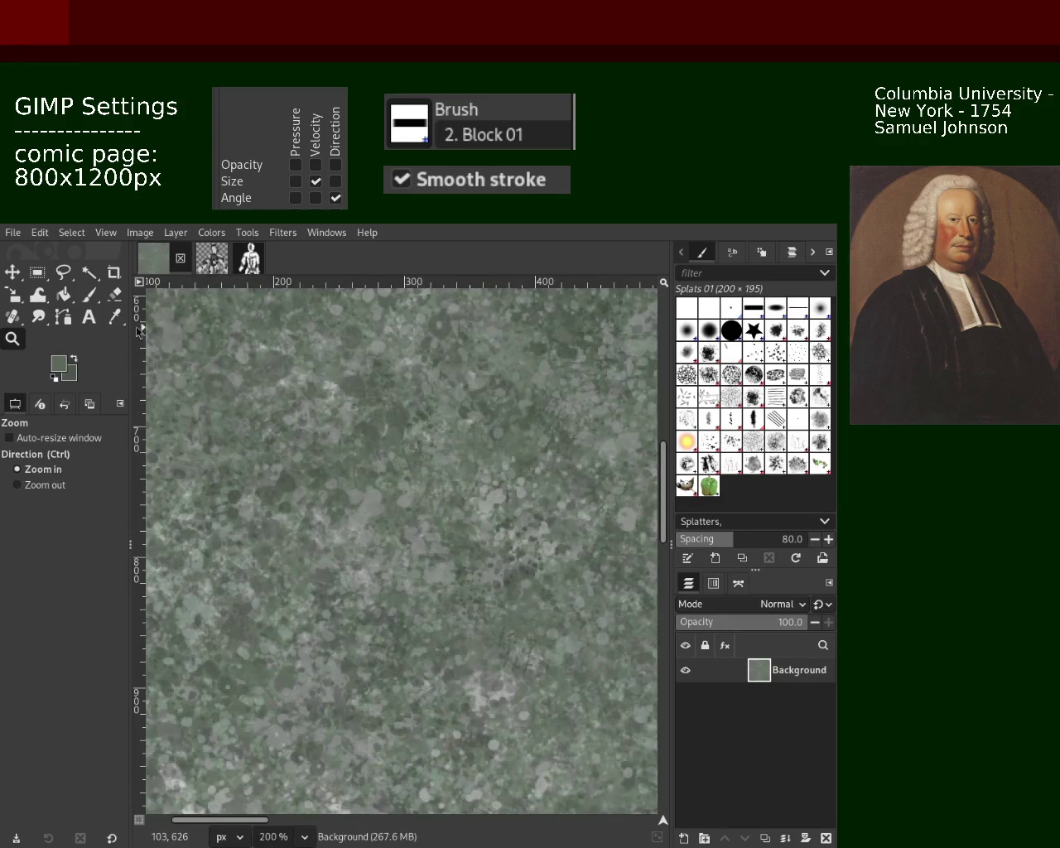
Step: Return to the Paintbrush tool with the Splats 01 brush
{"action": "left_click", "coordinate": [91, 295]}
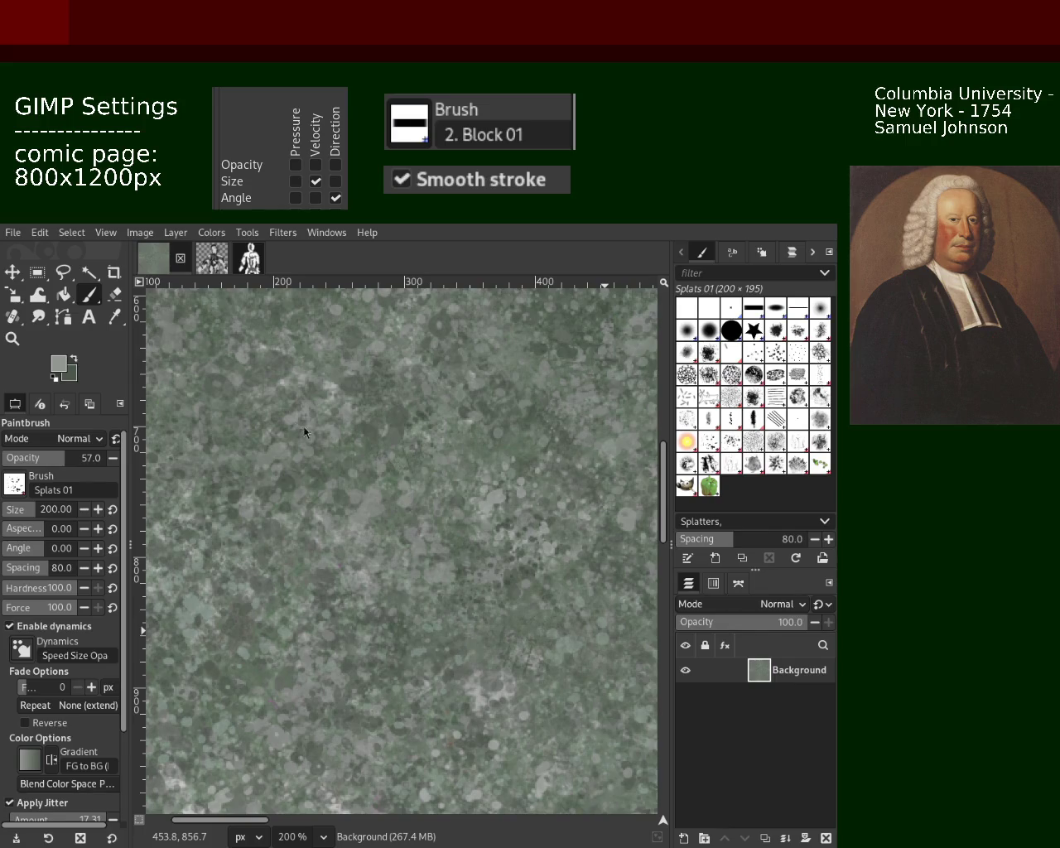
Step: Sample grey-green shades from the texture, ending on a darker green as the foreground colour
{"action": "key", "text": "ctrl"}
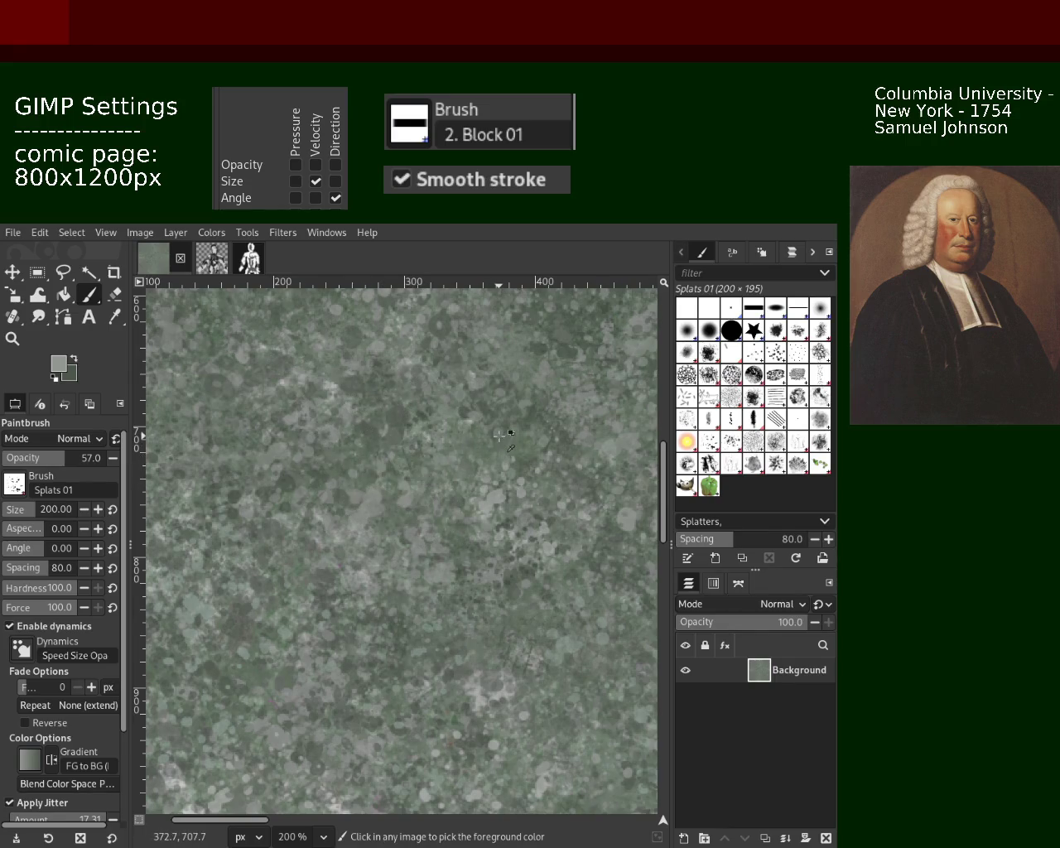
{"action": "left_click", "coordinate": [369, 504], "text": "ctrl"}
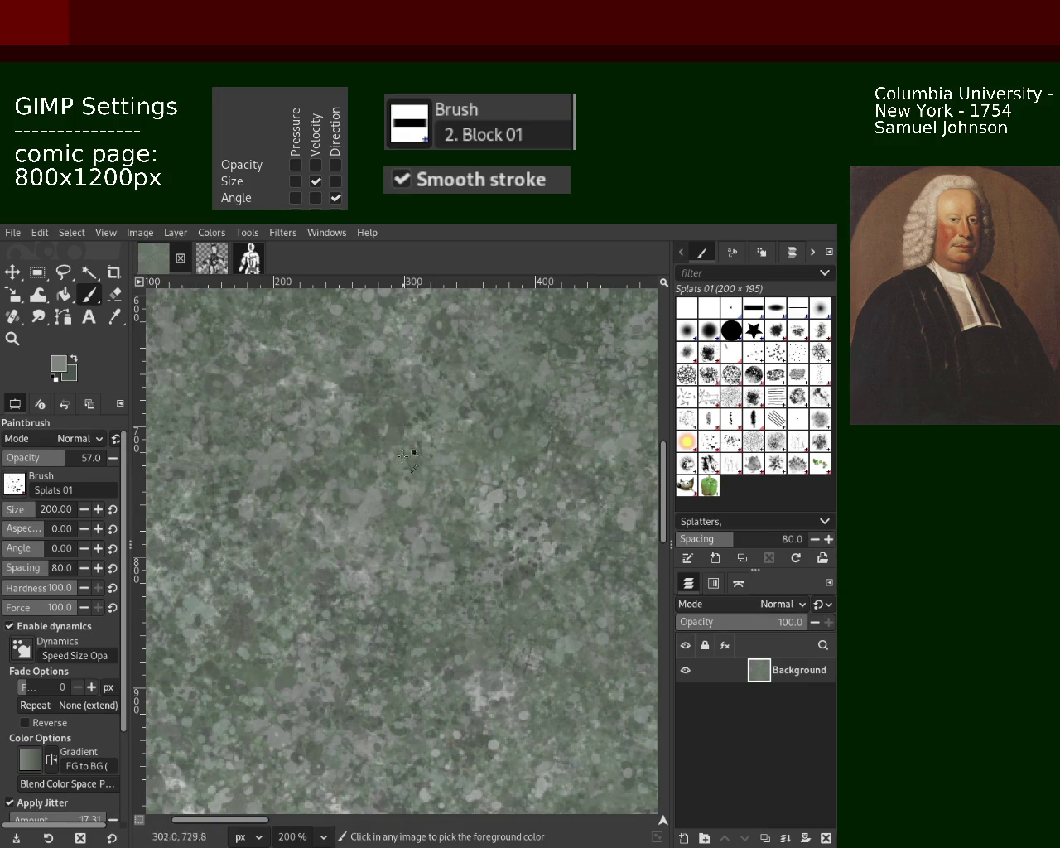
{"action": "left_click", "coordinate": [339, 385], "text": "ctrl"}
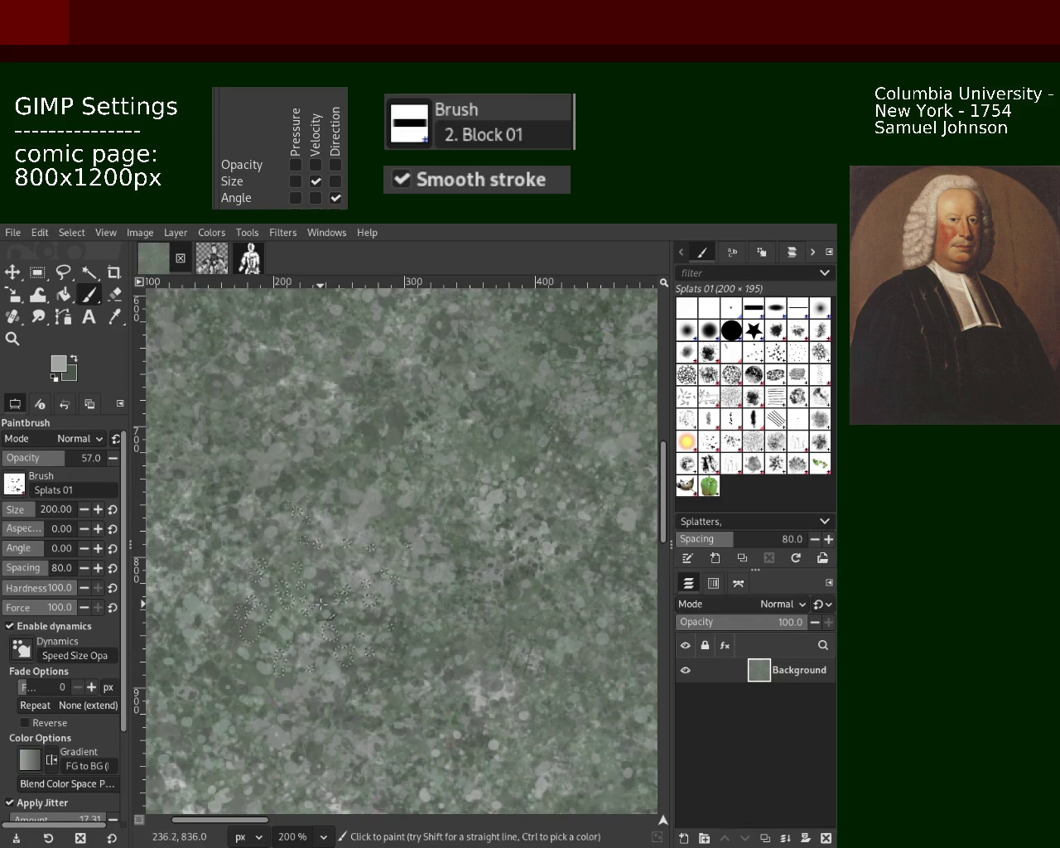
{"action": "left_click", "coordinate": [406, 505], "text": "ctrl"}
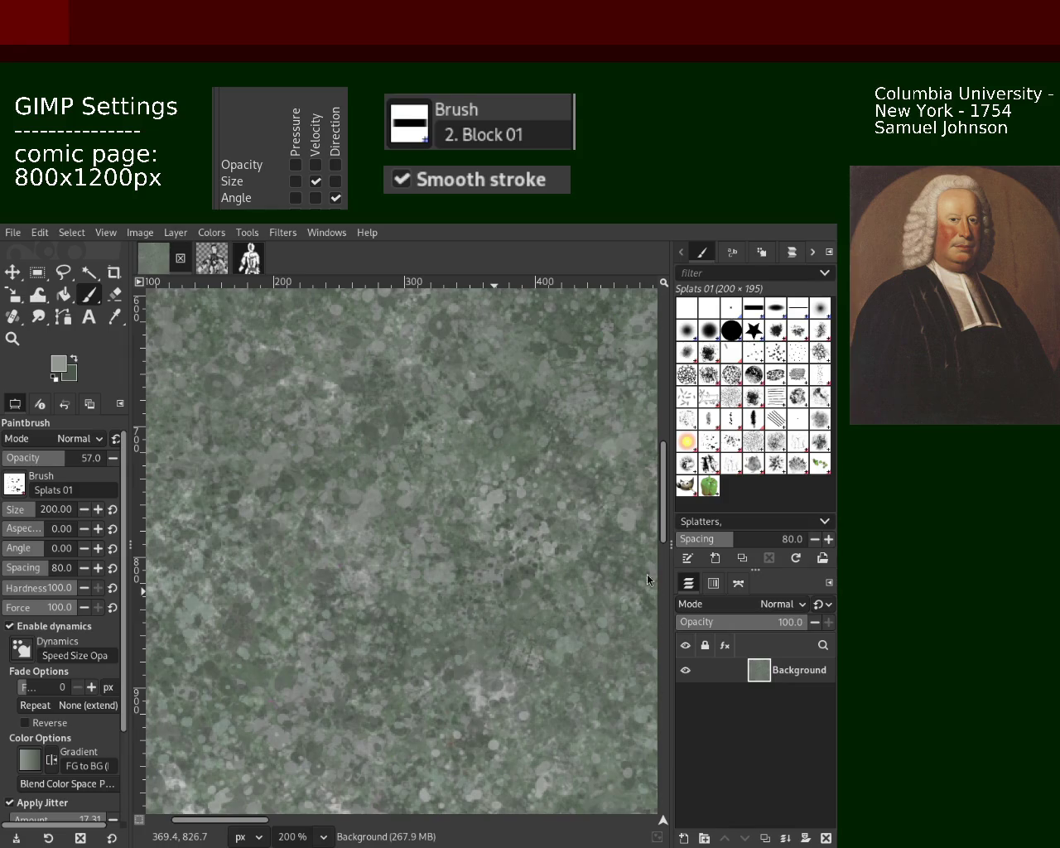
Step: Dab splats near the left edge and sample a new grey-green from the texture
{"action": "left_click", "coordinate": [155, 383]}
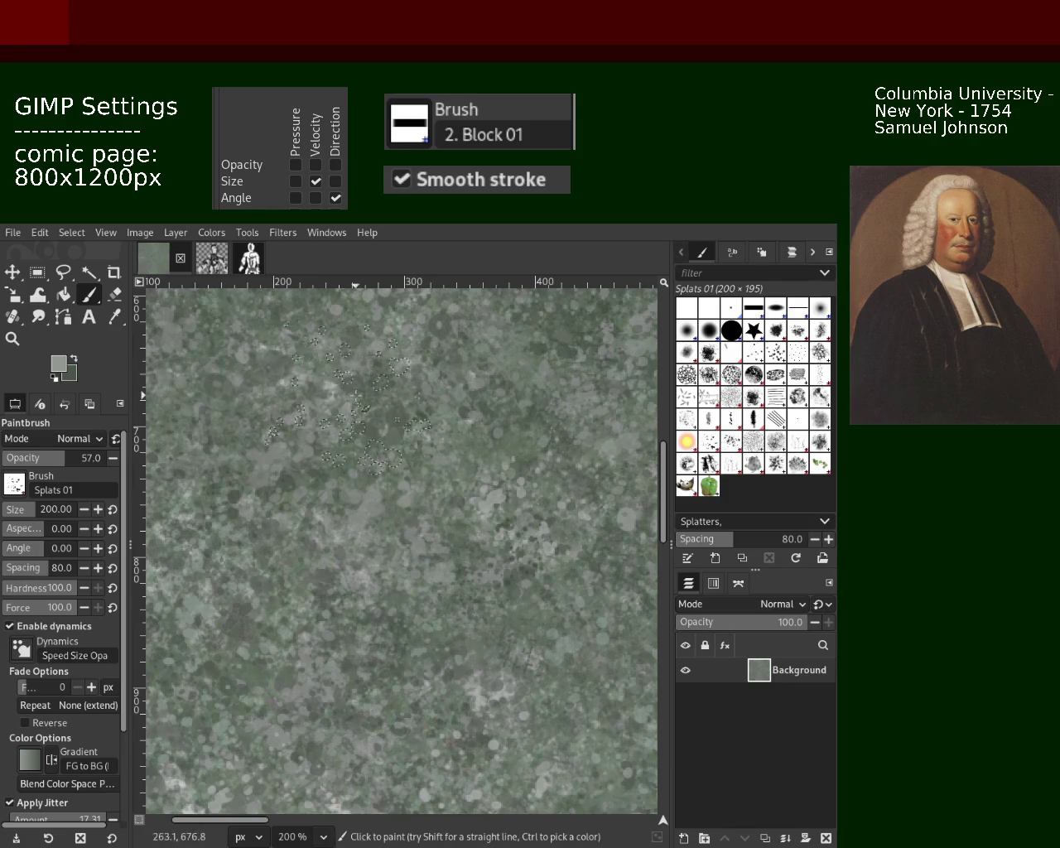
{"action": "left_click", "coordinate": [331, 443], "text": "ctrl"}
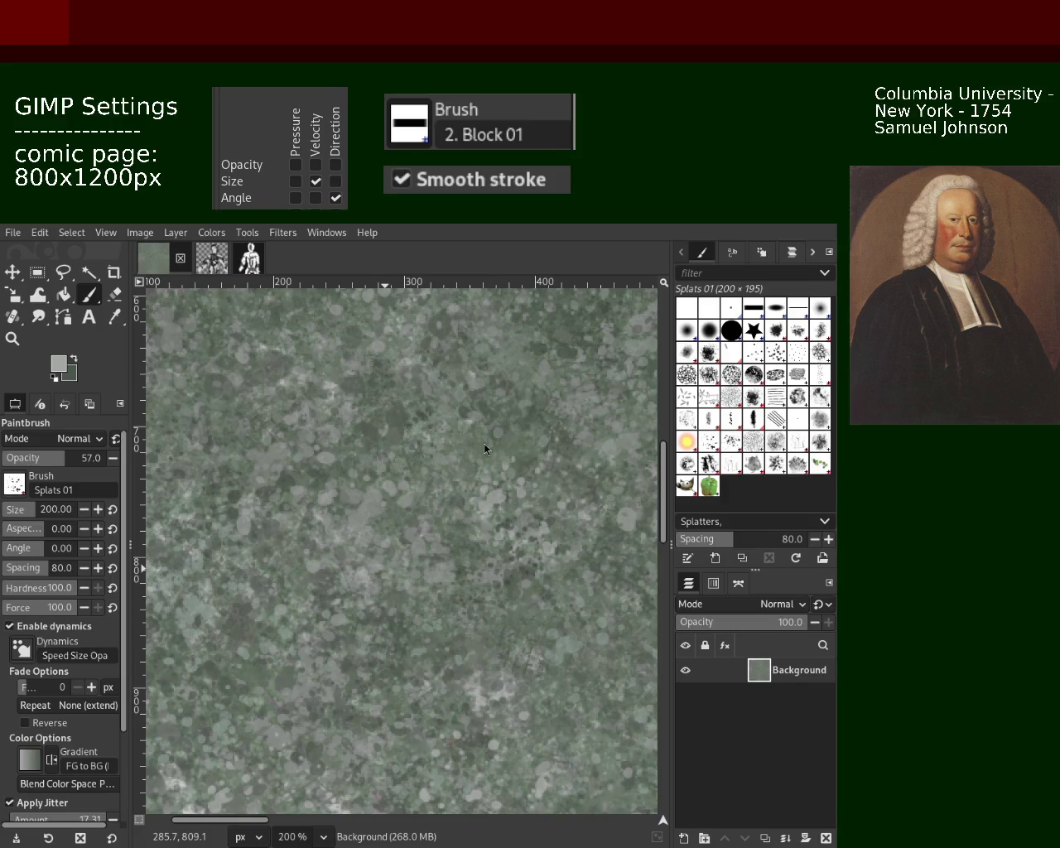
{"action": "left_click", "coordinate": [13, 338]}
{"action": "scroll", "coordinate": [398, 473], "scroll_direction": "down", "scroll_amount": 5}
{"action": "left_click", "coordinate": [399, 479]}
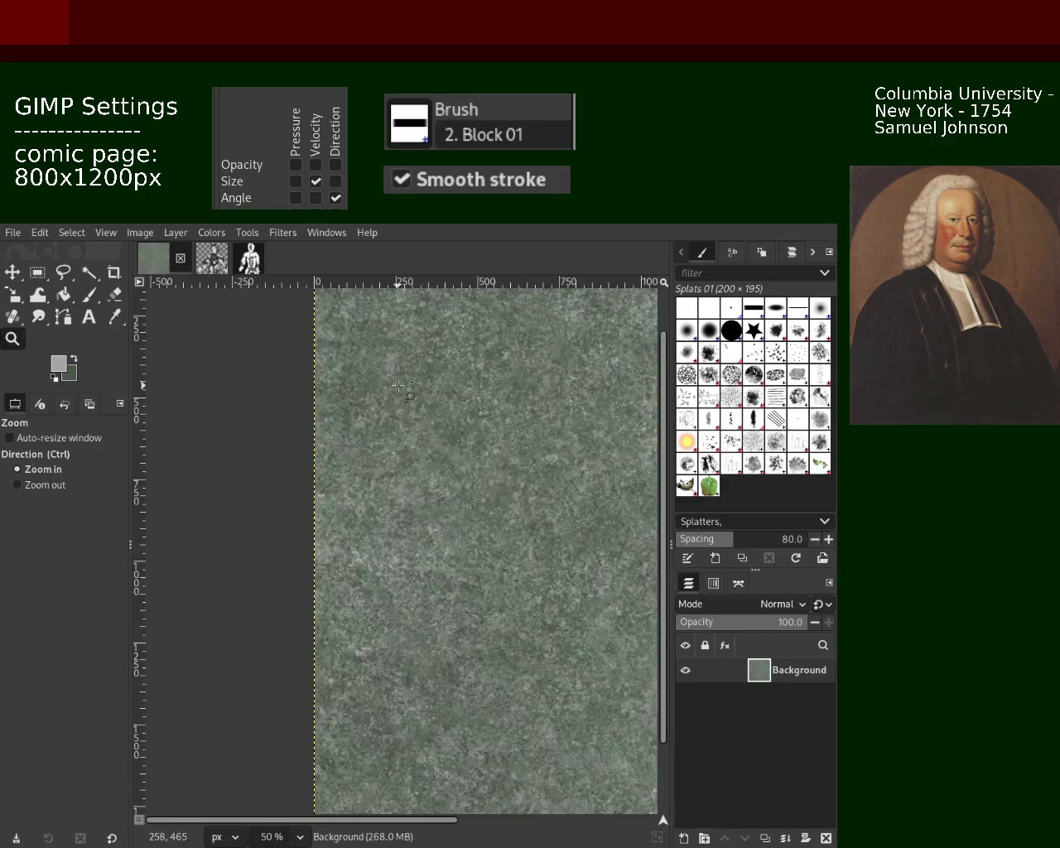
{"action": "left_click", "coordinate": [404, 491]}
{"action": "left_click", "coordinate": [407, 501]}
{"action": "left_click", "coordinate": [413, 513], "text": "ctrl"}
{"action": "left_click", "coordinate": [416, 527]}
{"action": "left_click", "coordinate": [418, 520]}
{"action": "left_click", "coordinate": [420, 512], "text": "ctrl"}
{"action": "left_click", "coordinate": [421, 502]}
{"action": "left_click", "coordinate": [423, 496]}
{"action": "left_click", "coordinate": [424, 494], "text": "ctrl"}
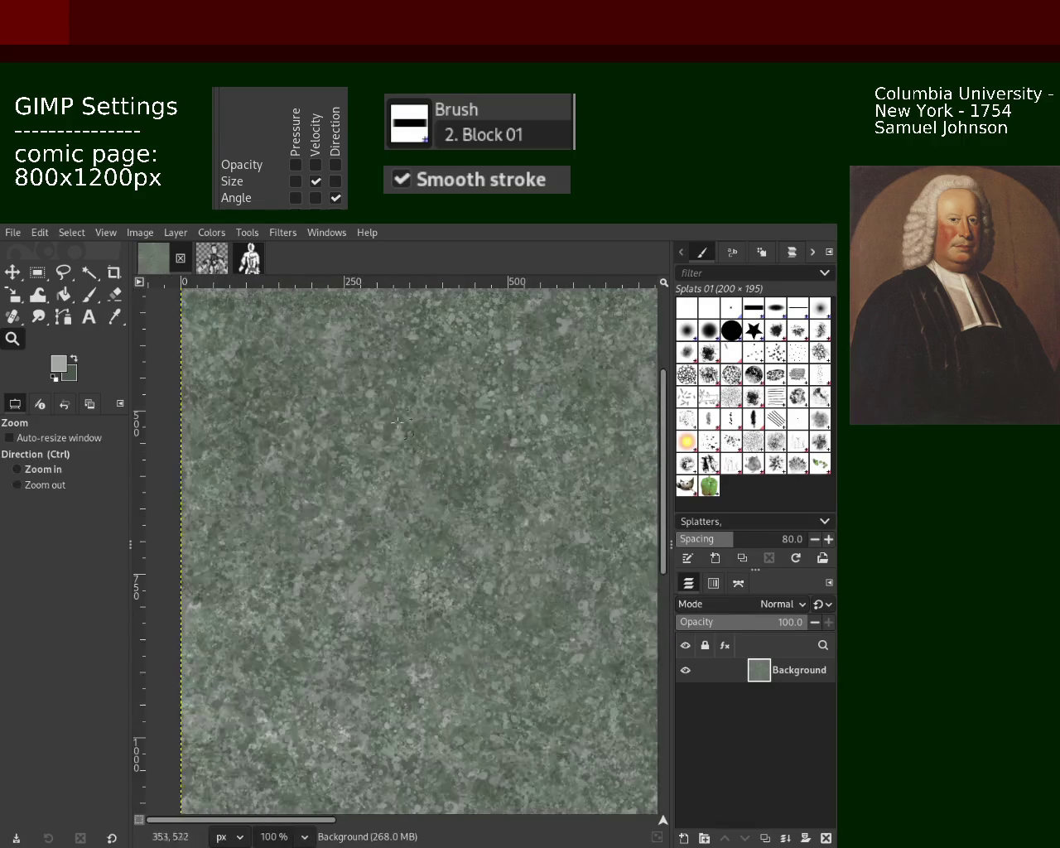
{"action": "left_click", "coordinate": [435, 430]}
{"action": "left_click", "coordinate": [440, 398]}
{"action": "left_click", "coordinate": [446, 381], "text": "ctrl"}
{"action": "left_click", "coordinate": [446, 382]}
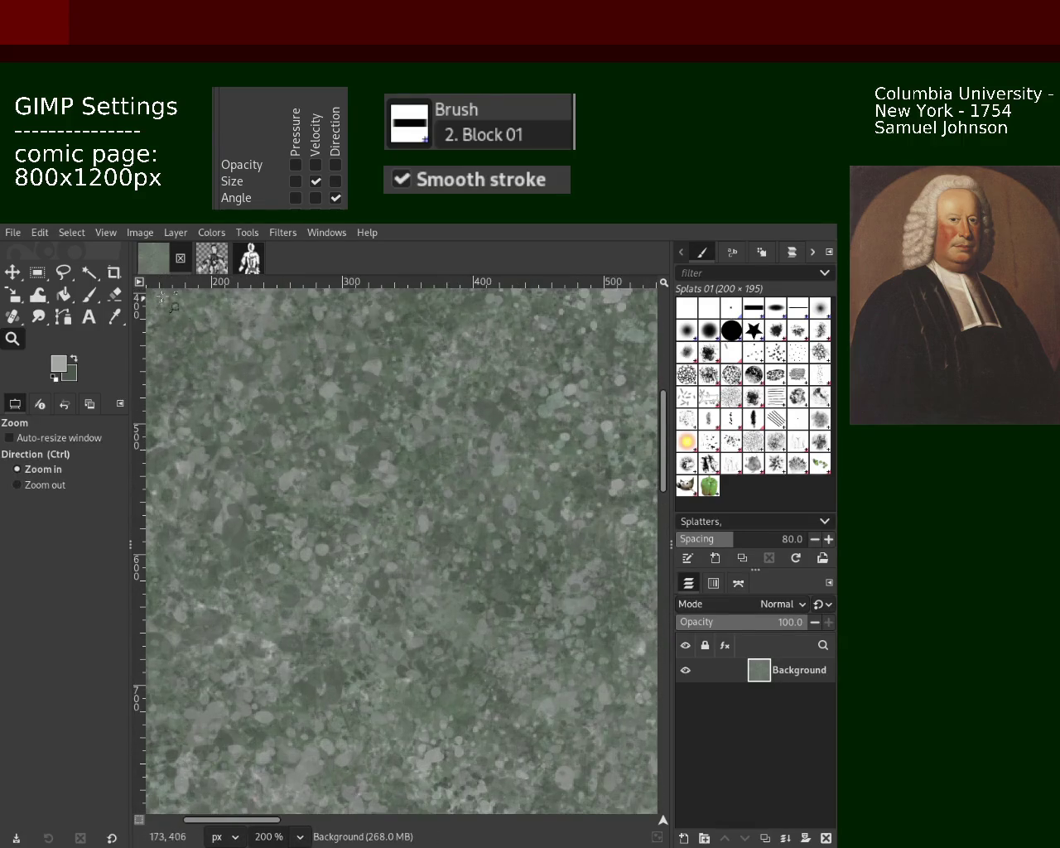
{"action": "left_click", "coordinate": [89, 294]}
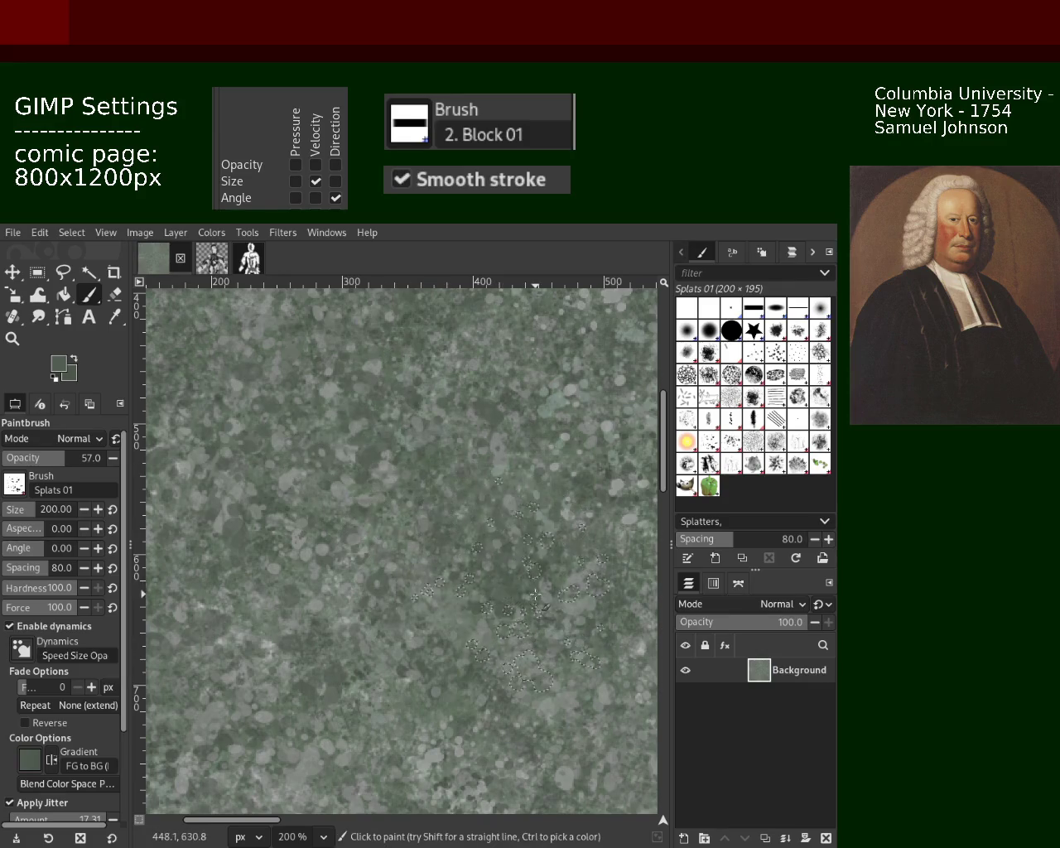
Step: Sample grey-greens from the texture, ending on a lighter grey-green foreground colour
{"action": "left_click", "coordinate": [618, 488], "text": "ctrl"}
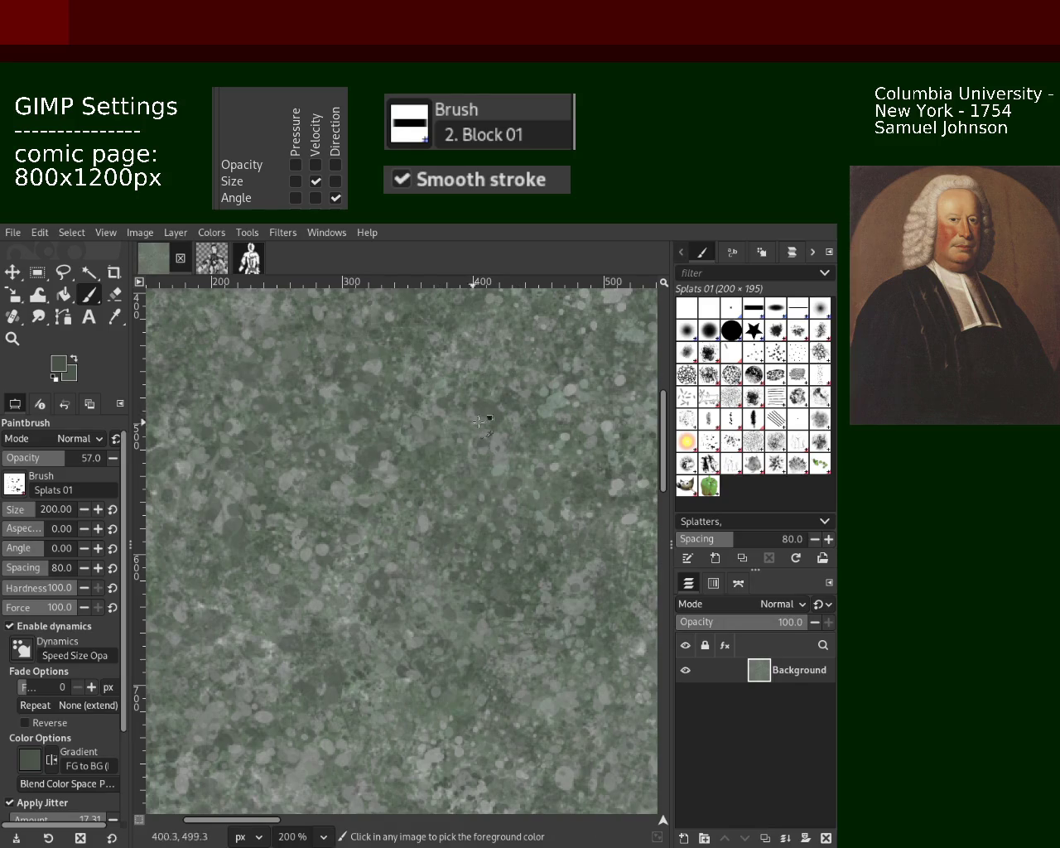
{"action": "left_click", "coordinate": [550, 406], "text": "ctrl"}
{"action": "left_click", "coordinate": [603, 321], "text": "ctrl"}
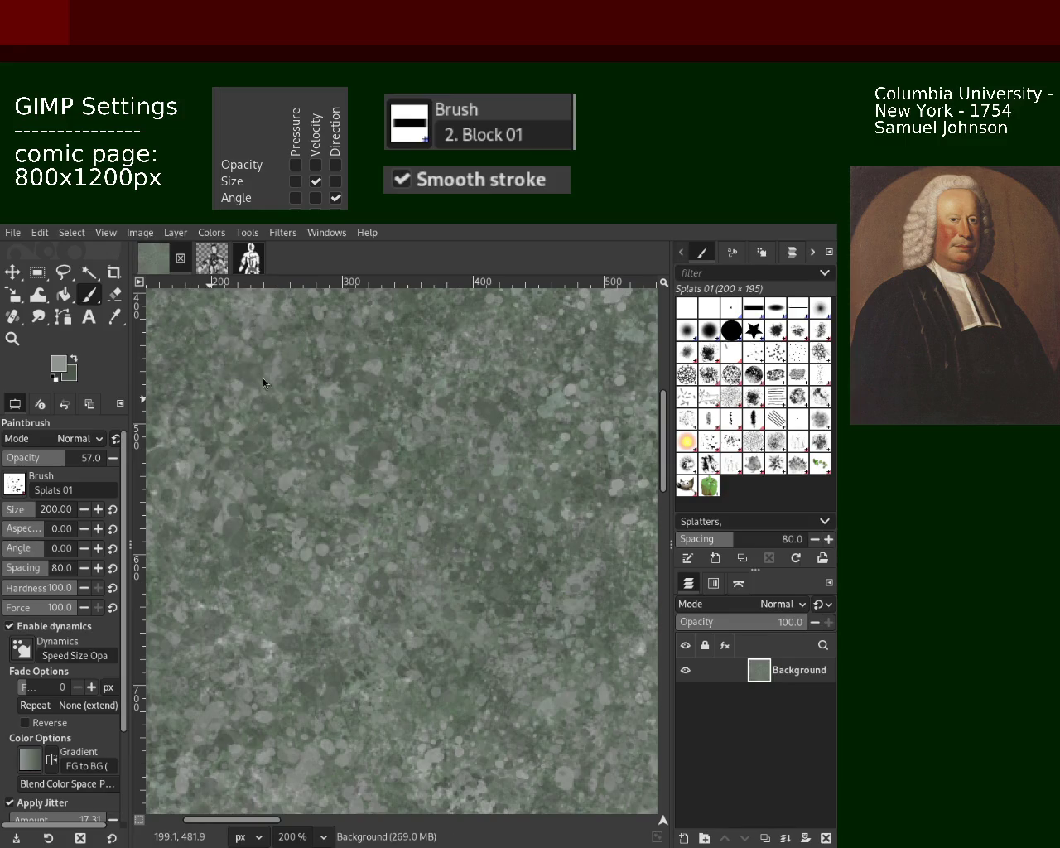
{"action": "left_click", "coordinate": [12, 338]}
Step: Swap a dark splat stroke for light grey splats on the lower middle, then add a cluster
{"action": "scroll", "coordinate": [375, 561], "scroll_direction": "down", "scroll_amount": 5}
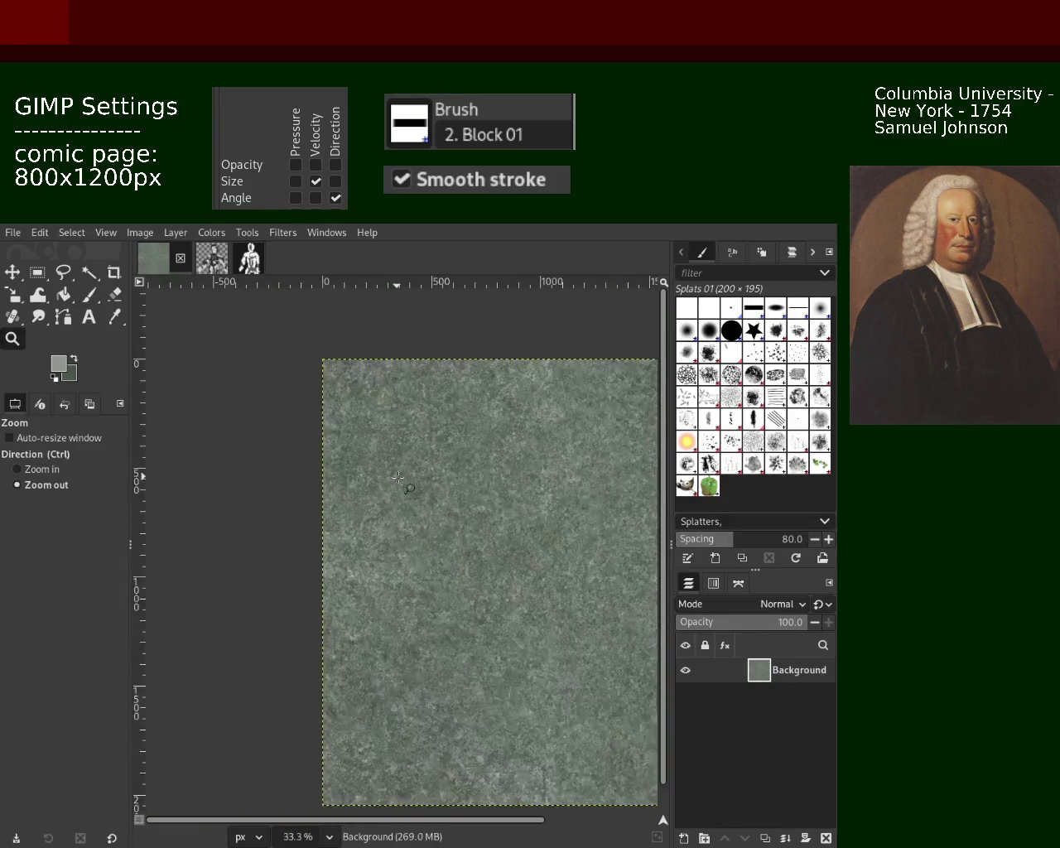
{"action": "scroll", "coordinate": [375, 562], "scroll_direction": "up", "scroll_amount": 3}
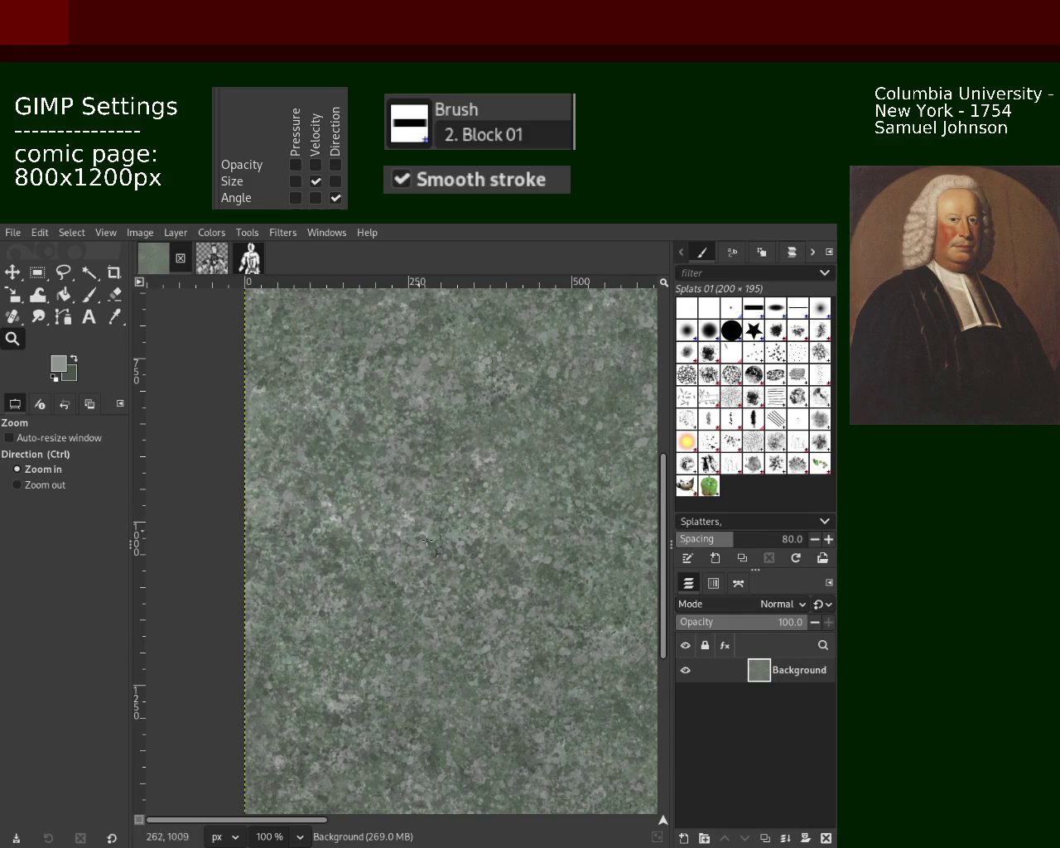
{"action": "left_click", "coordinate": [89, 295]}
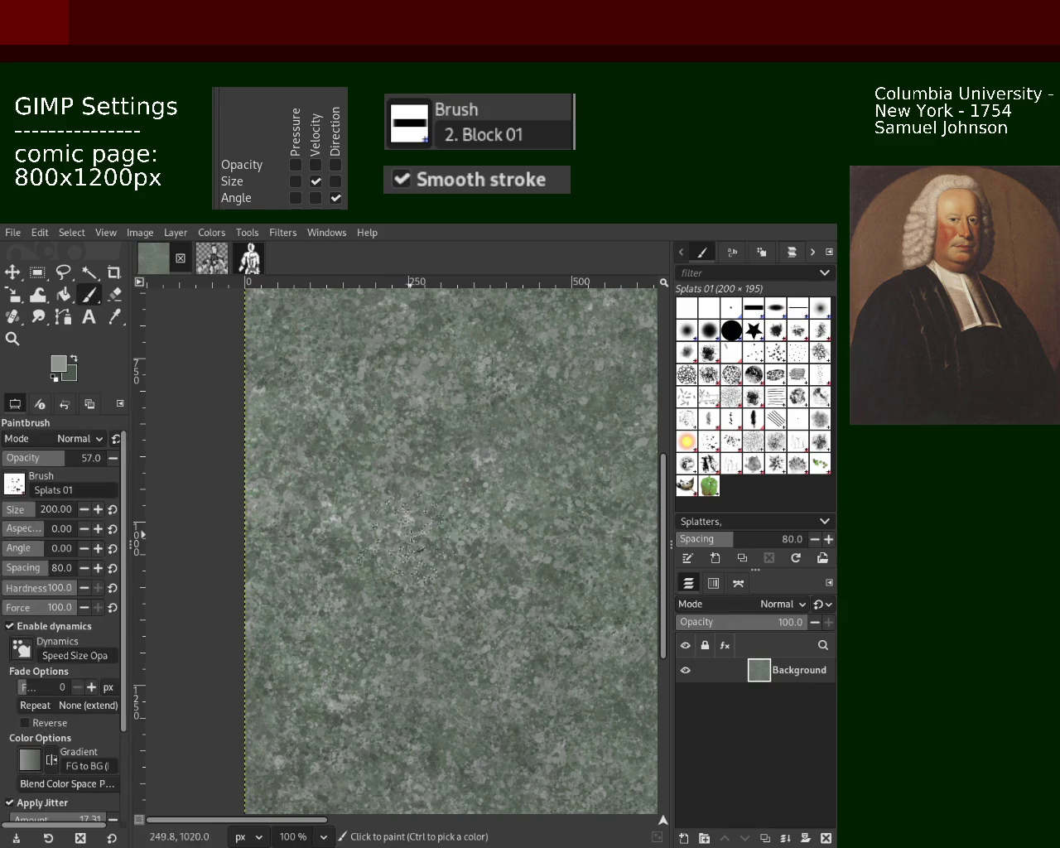
{"action": "left_click_drag", "start_coordinate": [360, 555], "coordinate": [342, 653]}
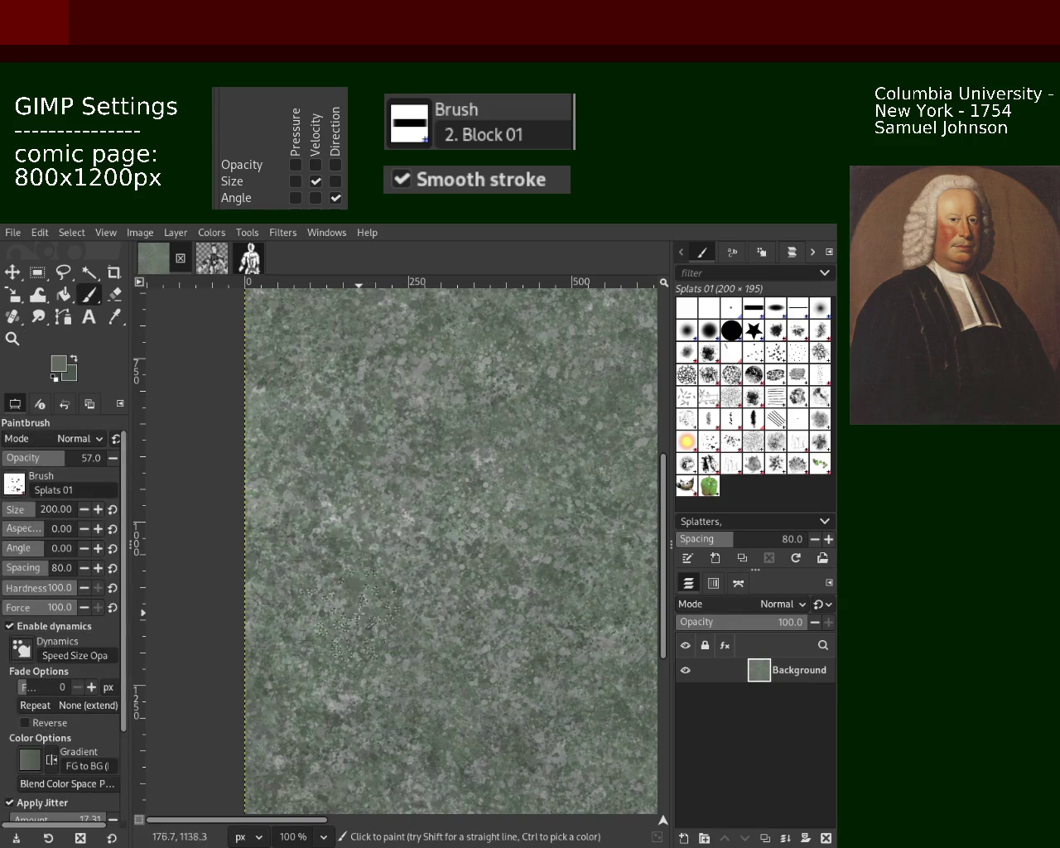
{"action": "key", "text": "ctrl+z"}
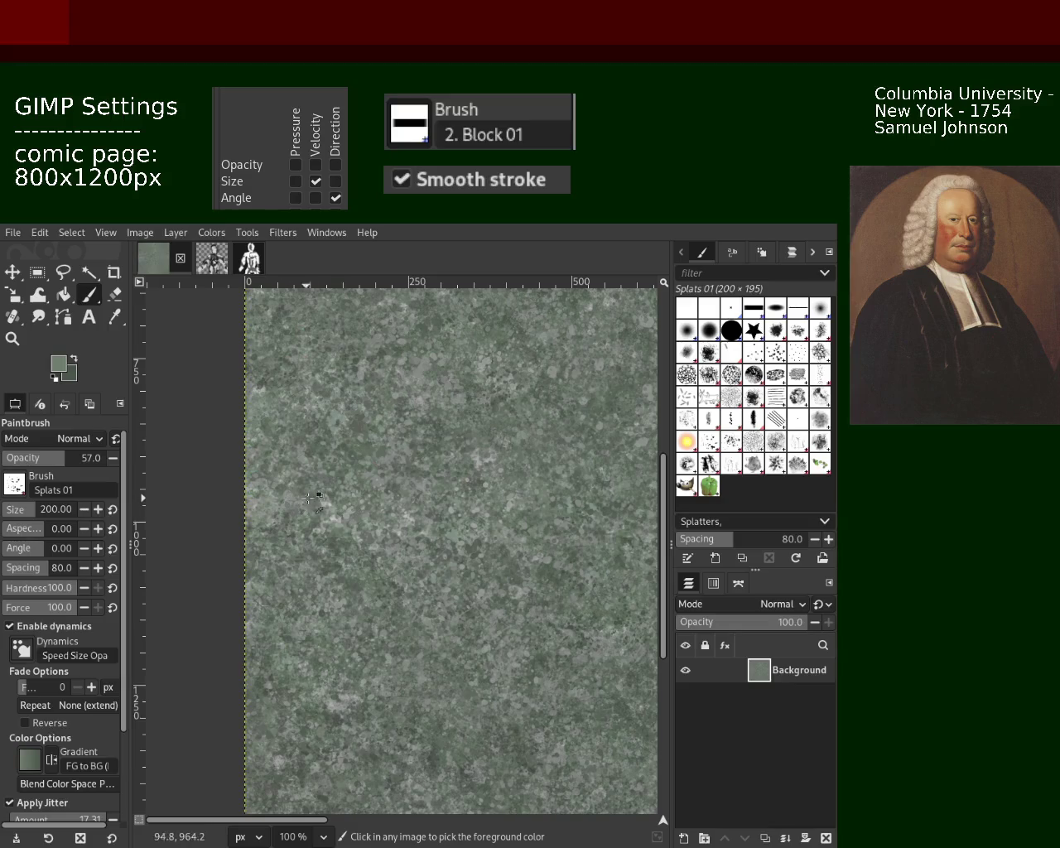
{"action": "left_click", "coordinate": [329, 505], "text": "ctrl"}
{"action": "left_click_drag", "start_coordinate": [335, 621], "coordinate": [338, 684]}
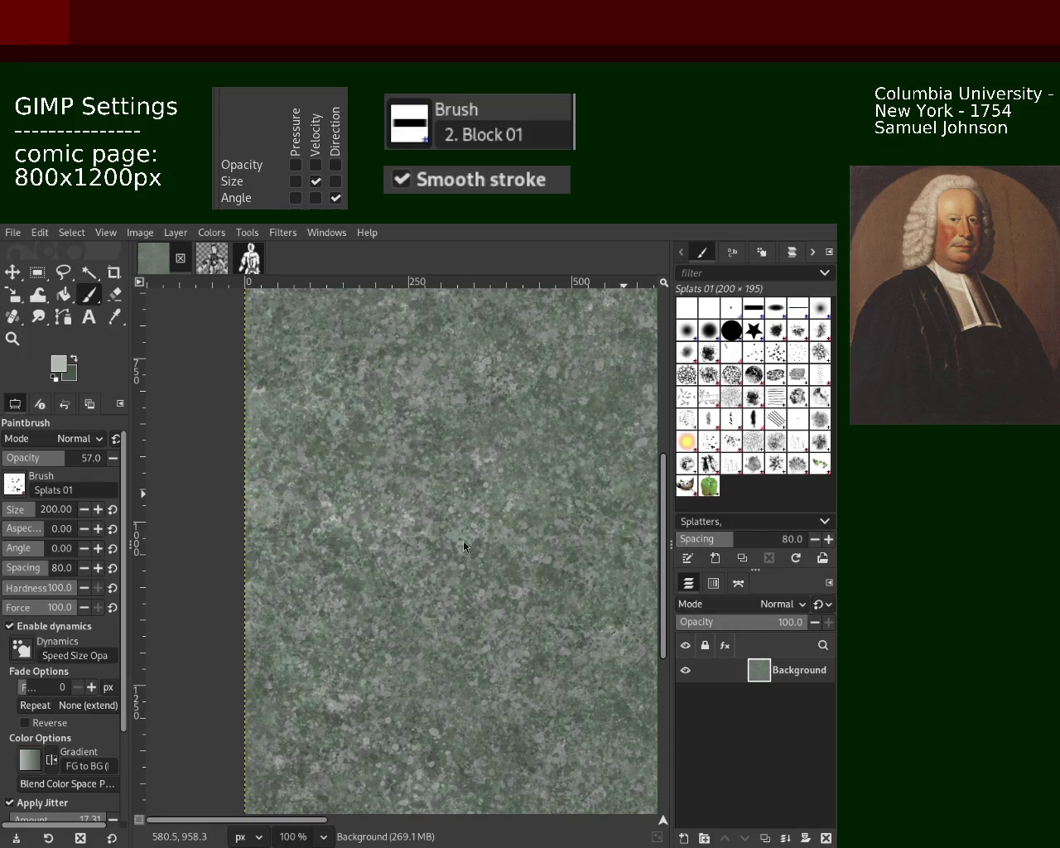
{"action": "left_click", "coordinate": [514, 545]}
Step: Zoom out to view the whole page, then back in to inspect the splats
{"action": "key", "text": "z"}
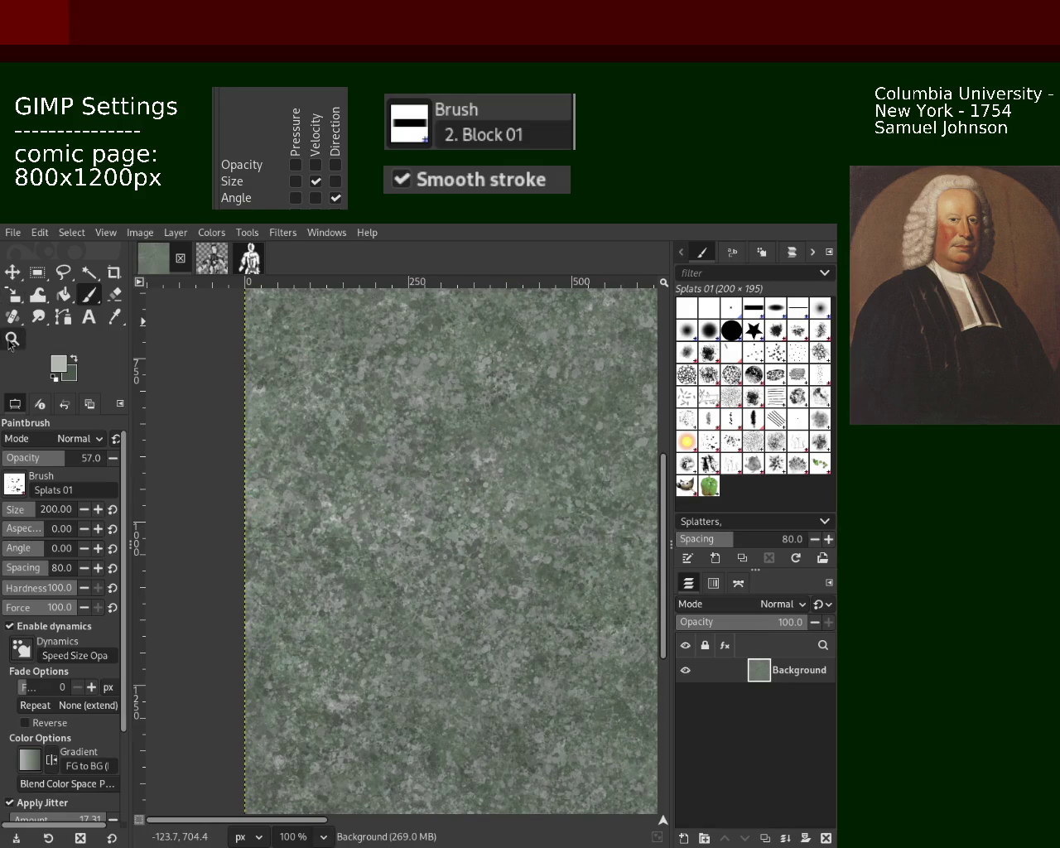
{"action": "left_click", "coordinate": [413, 528], "text": "ctrl"}
{"action": "left_click", "coordinate": [412, 527]}
{"action": "left_click", "coordinate": [410, 505], "text": "ctrl"}
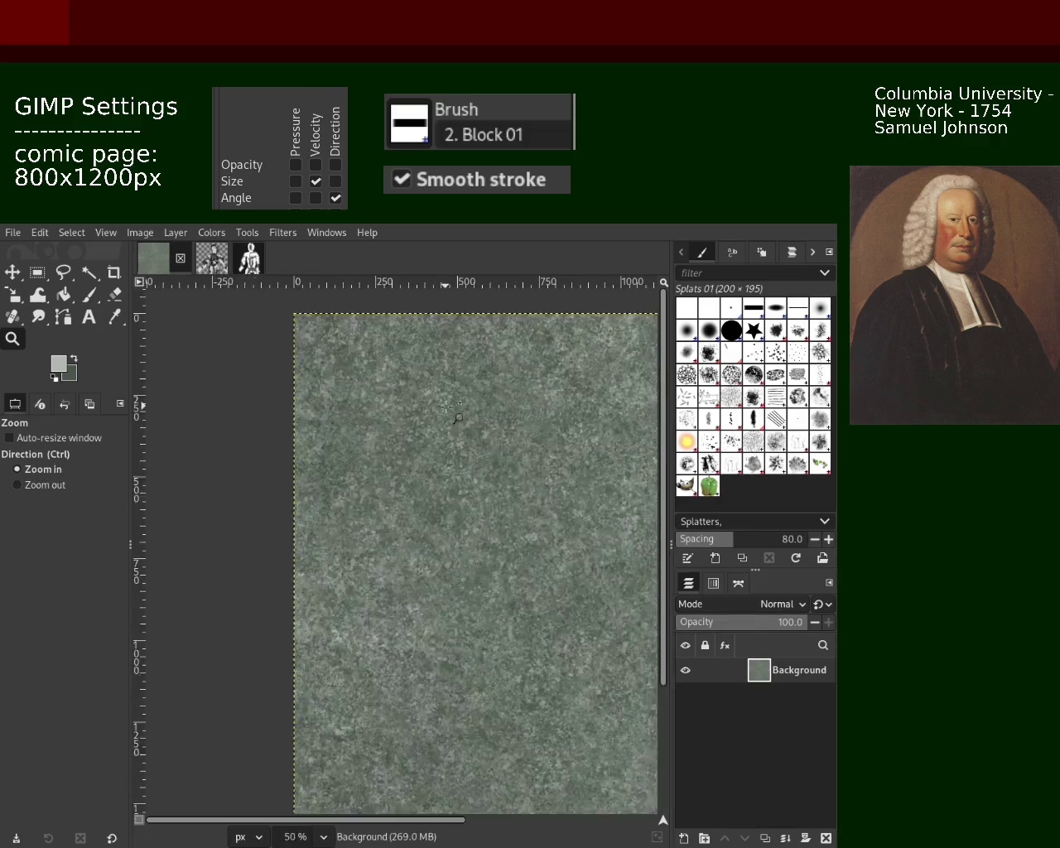
{"action": "left_click", "coordinate": [408, 476], "text": "ctrl"}
{"action": "left_click", "coordinate": [406, 454], "text": "ctrl"}
{"action": "left_click", "coordinate": [405, 454]}
{"action": "left_click", "coordinate": [403, 431], "text": "ctrl"}
Step: Sample a darker green from the texture as the foreground colour
{"action": "key", "text": "p"}
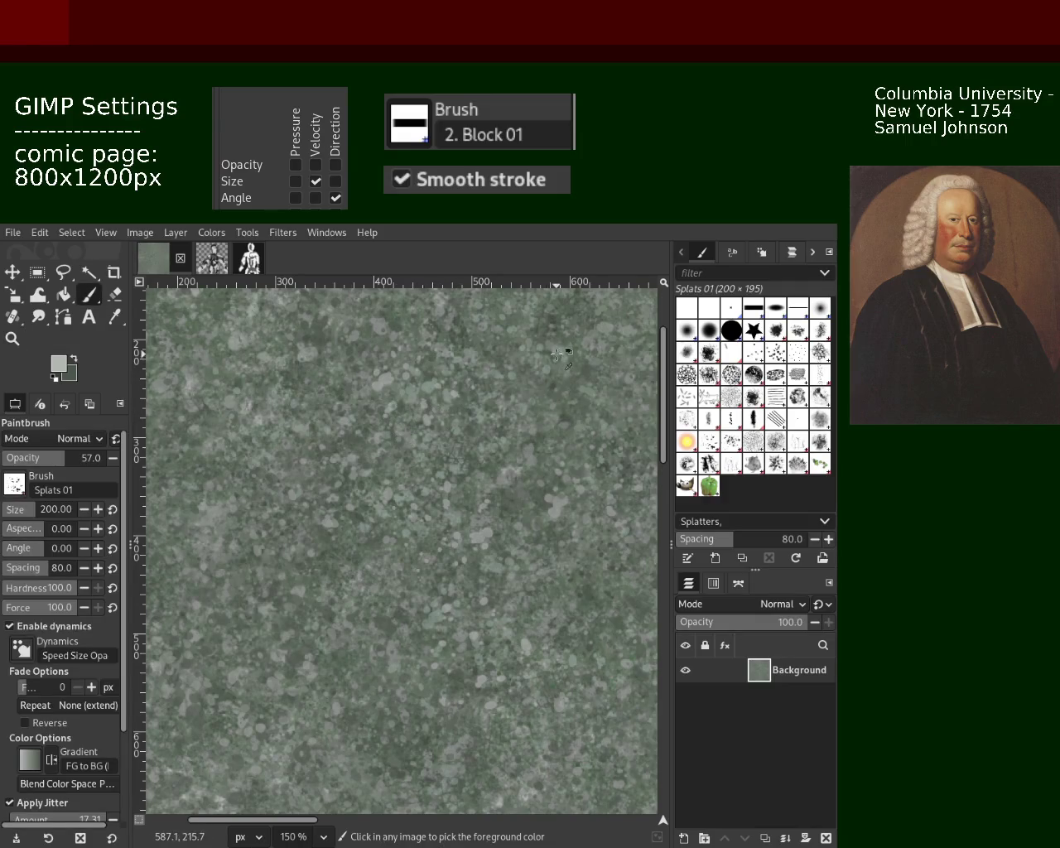
{"action": "left_click", "coordinate": [567, 369], "text": "ctrl"}
{"action": "left_click", "coordinate": [460, 412]}
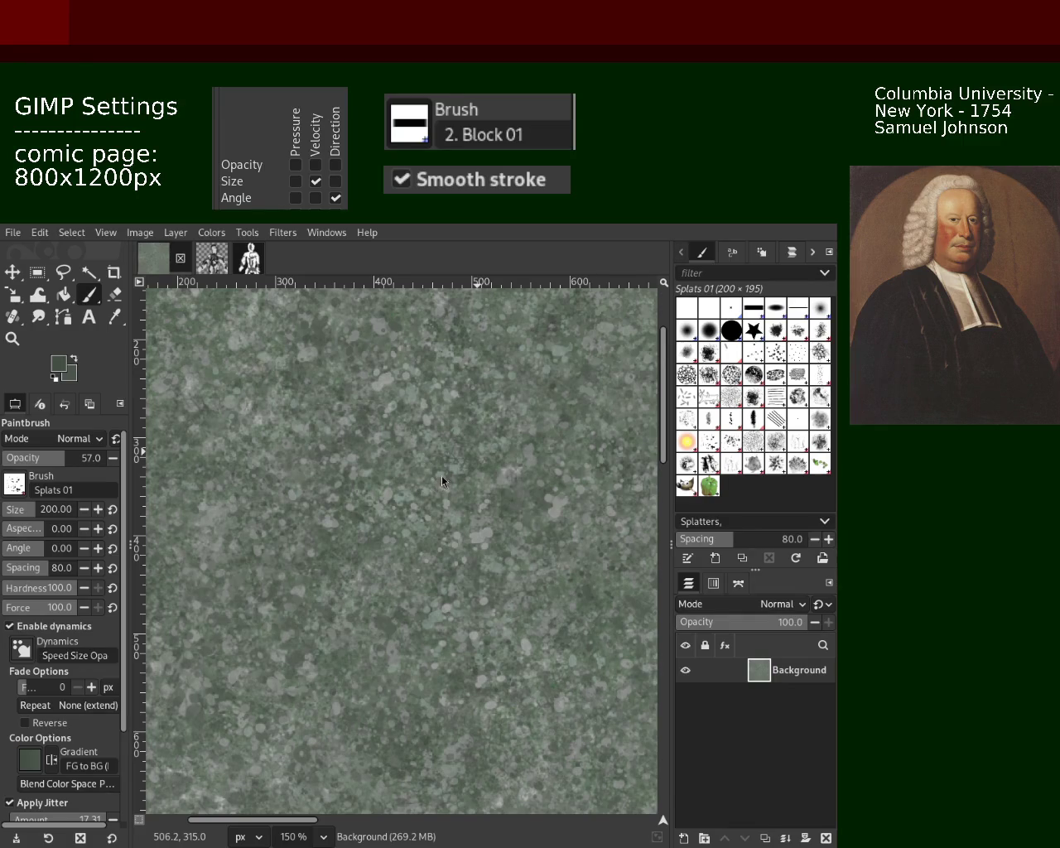
{"action": "left_click", "coordinate": [12, 338]}
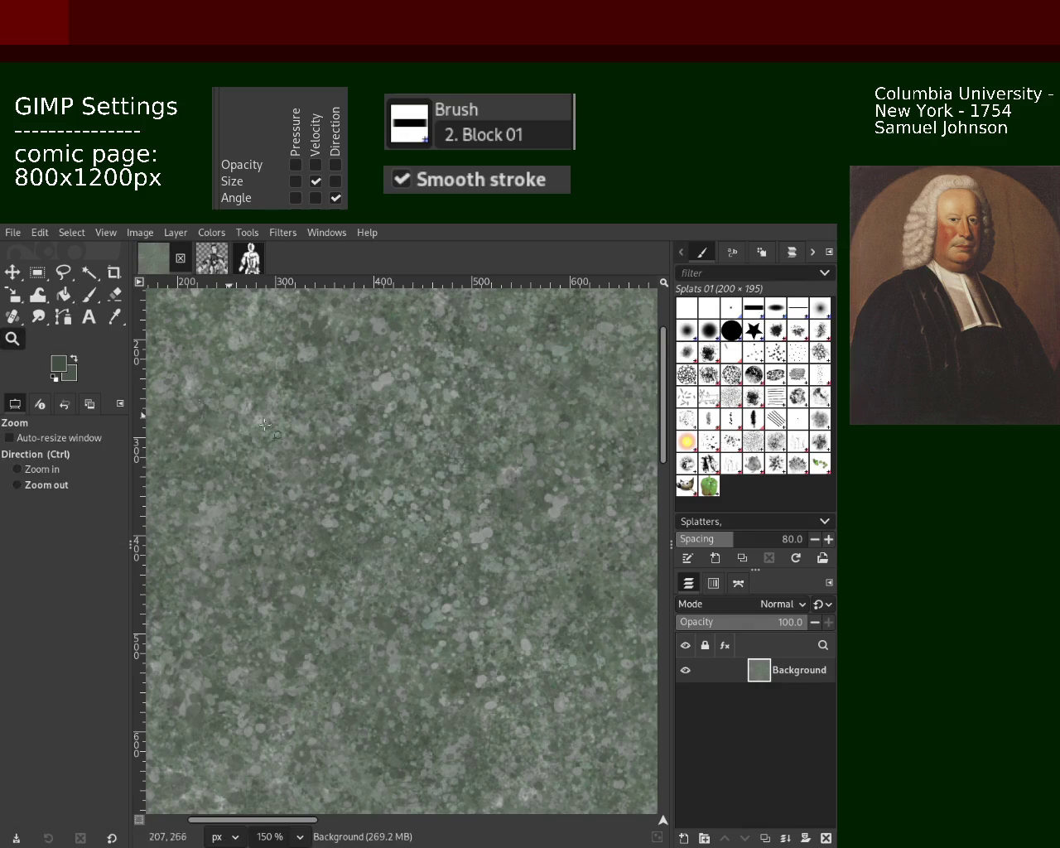
Step: Paint and undo trial dark splats near the upper middle, then sample a lighter grey-green
{"action": "scroll", "coordinate": [190, 407], "scroll_direction": "down", "scroll_amount": 2}
{"action": "scroll", "coordinate": [249, 464], "scroll_direction": "down", "scroll_amount": 2}
{"action": "scroll", "coordinate": [298, 497], "scroll_direction": "up", "scroll_amount": 3}
{"action": "scroll", "coordinate": [325, 523], "scroll_direction": "down", "scroll_amount": 1}
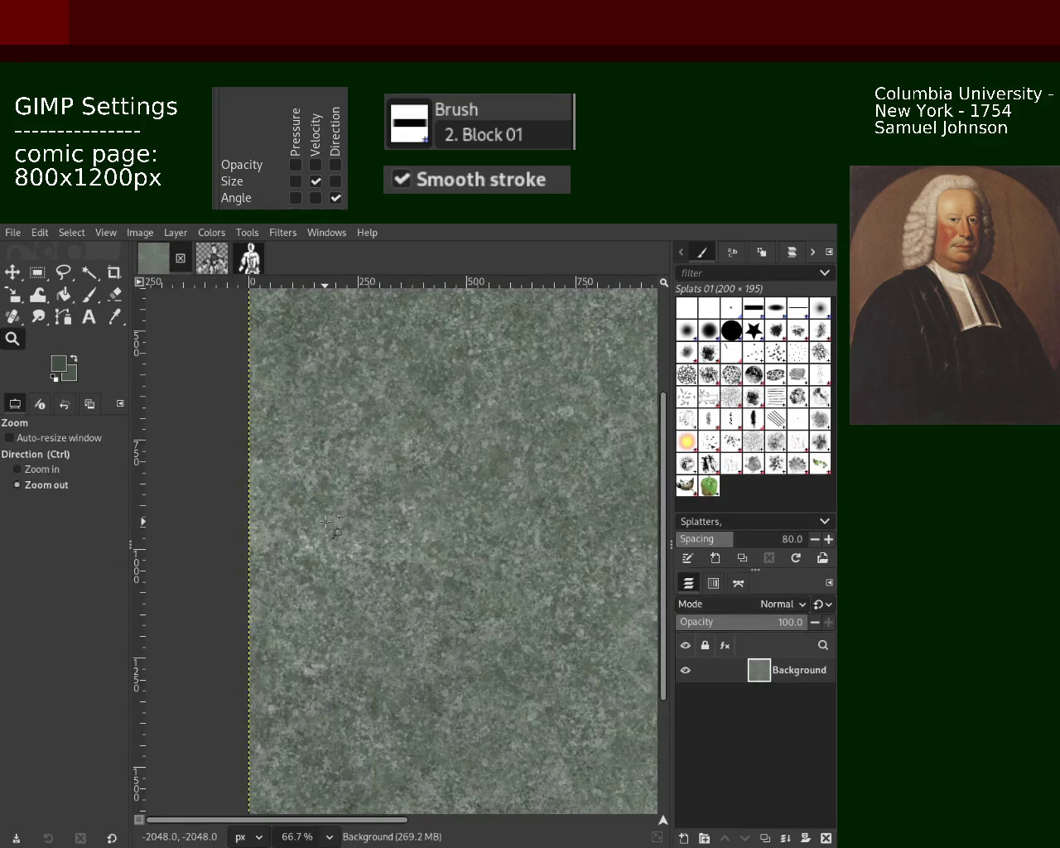
{"action": "scroll", "coordinate": [326, 523], "scroll_direction": "up", "scroll_amount": 2}
{"action": "left_click", "coordinate": [88, 294]}
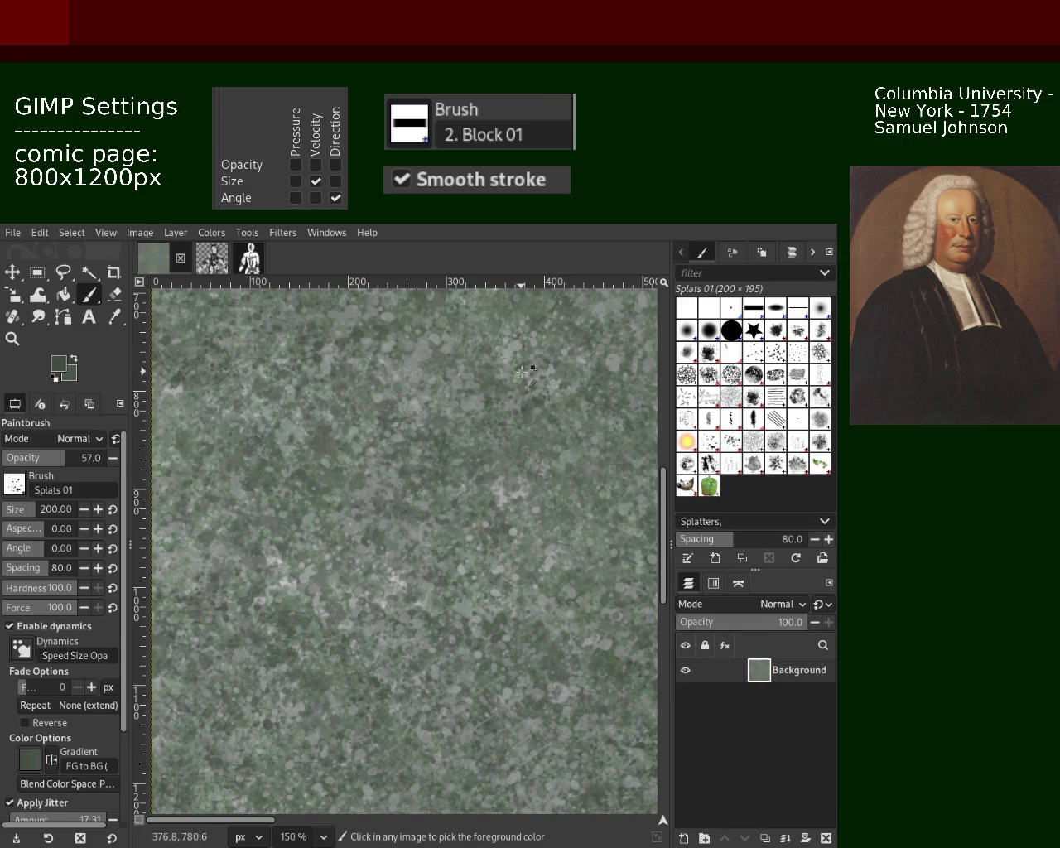
{"action": "left_click_drag", "start_coordinate": [414, 339], "coordinate": [362, 405]}
{"action": "key", "text": "ctrl+z"}
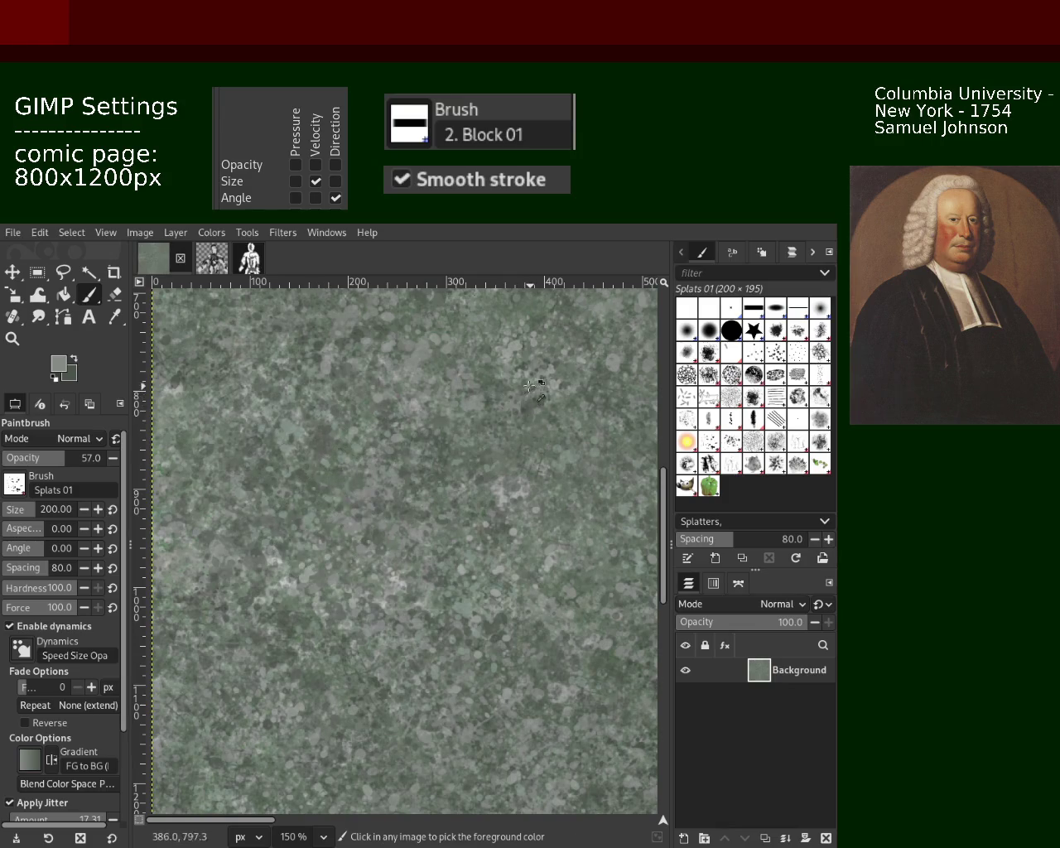
{"action": "left_click", "coordinate": [524, 379], "text": "ctrl"}
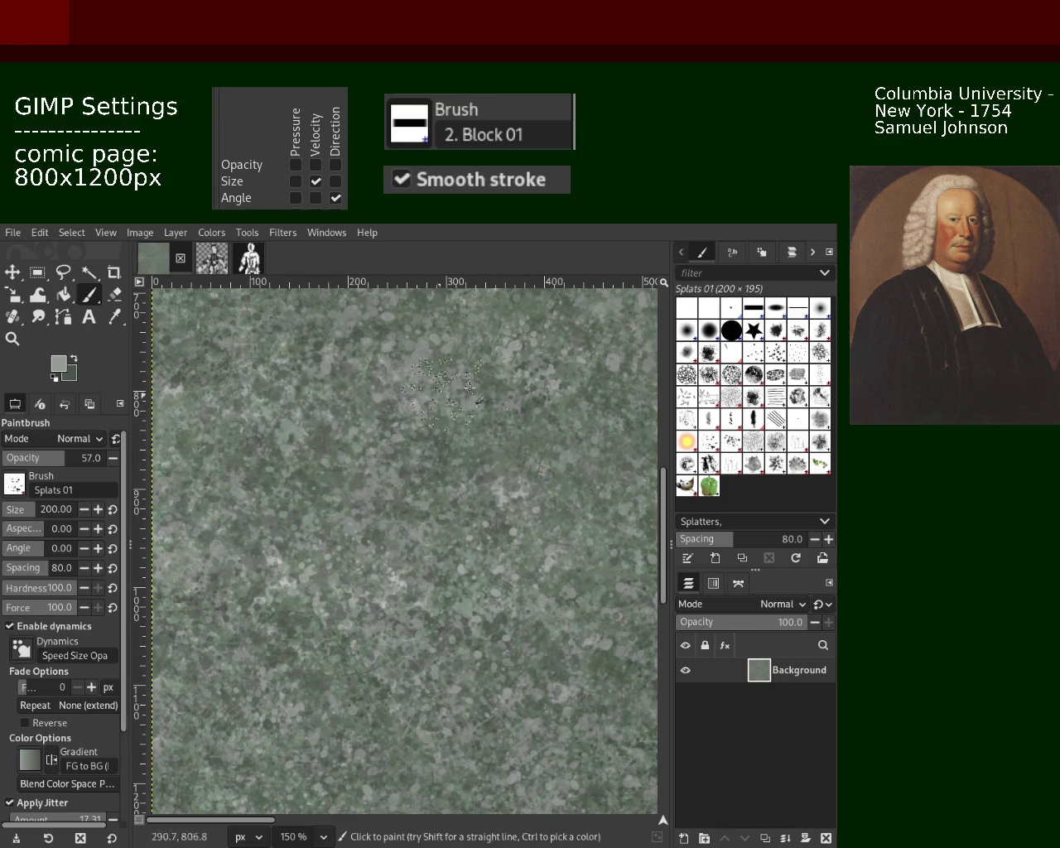
{"action": "left_click", "coordinate": [524, 379], "text": "ctrl"}
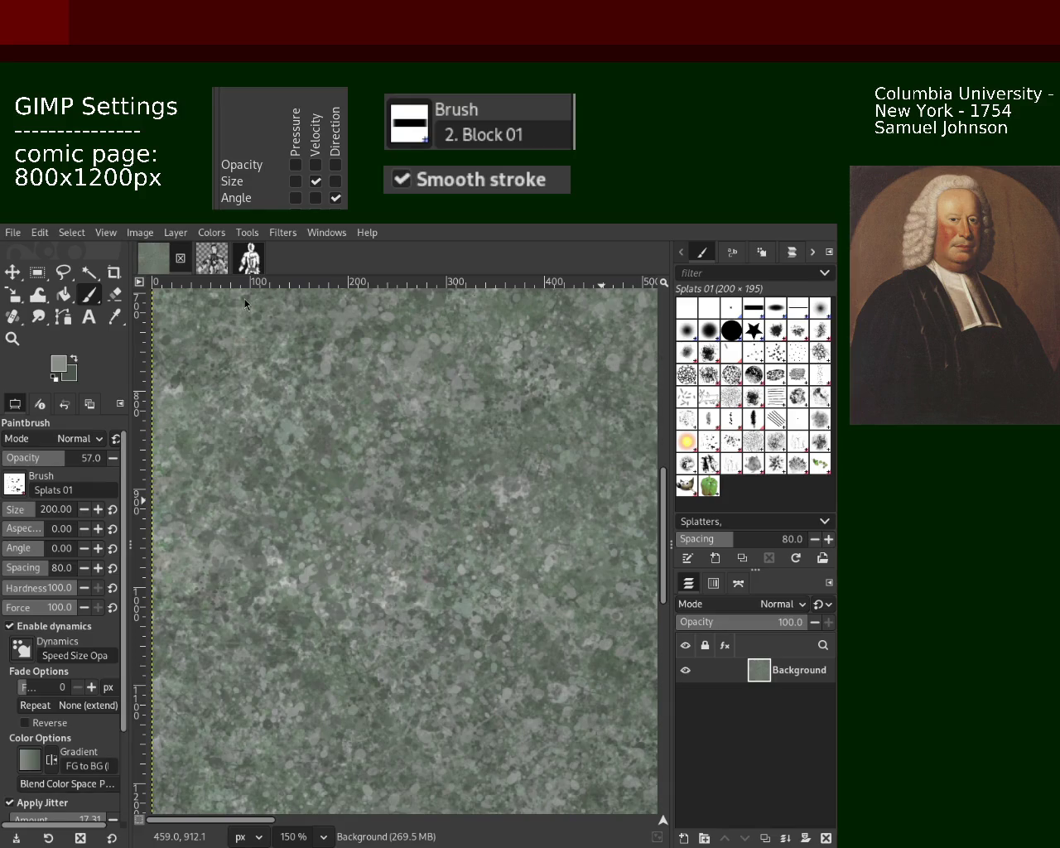
Step: Stamp a cluster of pale splats right of centre on the stone texture
{"action": "left_click", "coordinate": [13, 338]}
{"action": "left_click", "coordinate": [427, 451]}
{"action": "scroll", "coordinate": [426, 451], "scroll_direction": "down", "scroll_amount": 3}
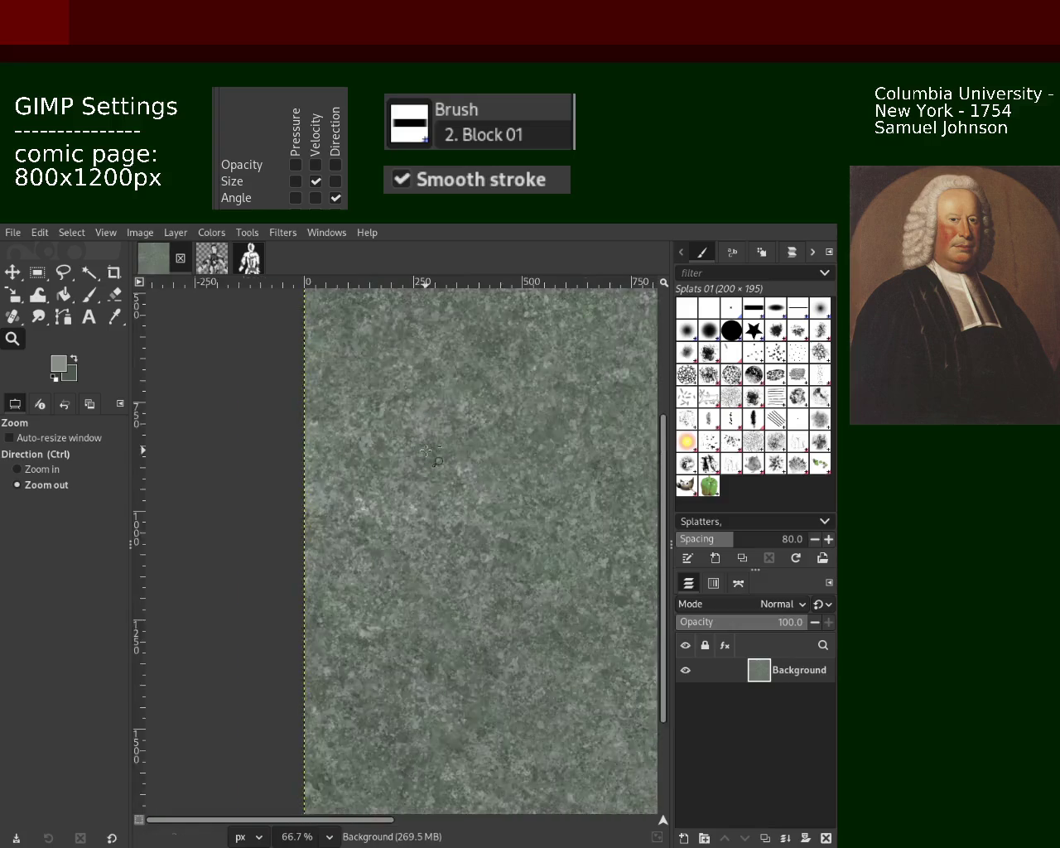
{"action": "scroll", "coordinate": [424, 452], "scroll_direction": "up", "scroll_amount": 1}
{"action": "scroll", "coordinate": [424, 453], "scroll_direction": "up", "scroll_amount": 2}
{"action": "scroll", "coordinate": [423, 453], "scroll_direction": "down", "scroll_amount": 1}
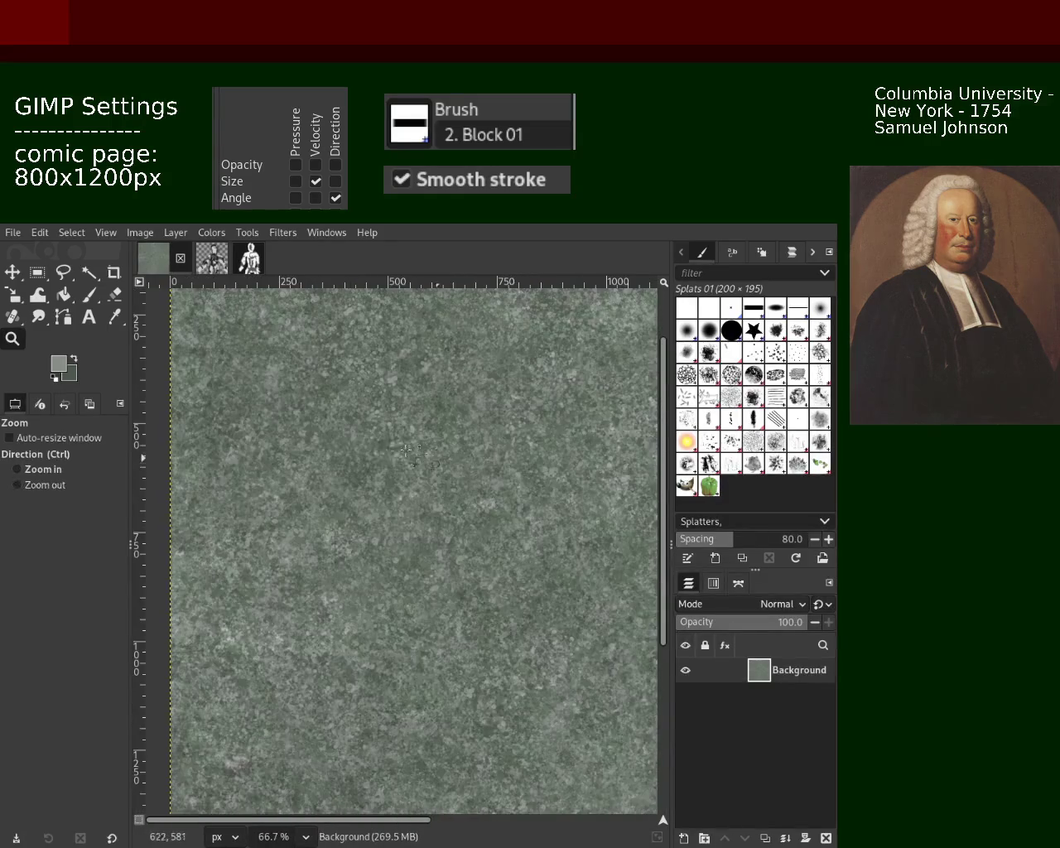
{"action": "scroll", "coordinate": [422, 454], "scroll_direction": "up", "scroll_amount": 1}
{"action": "scroll", "coordinate": [312, 450], "scroll_direction": "up", "scroll_amount": 1}
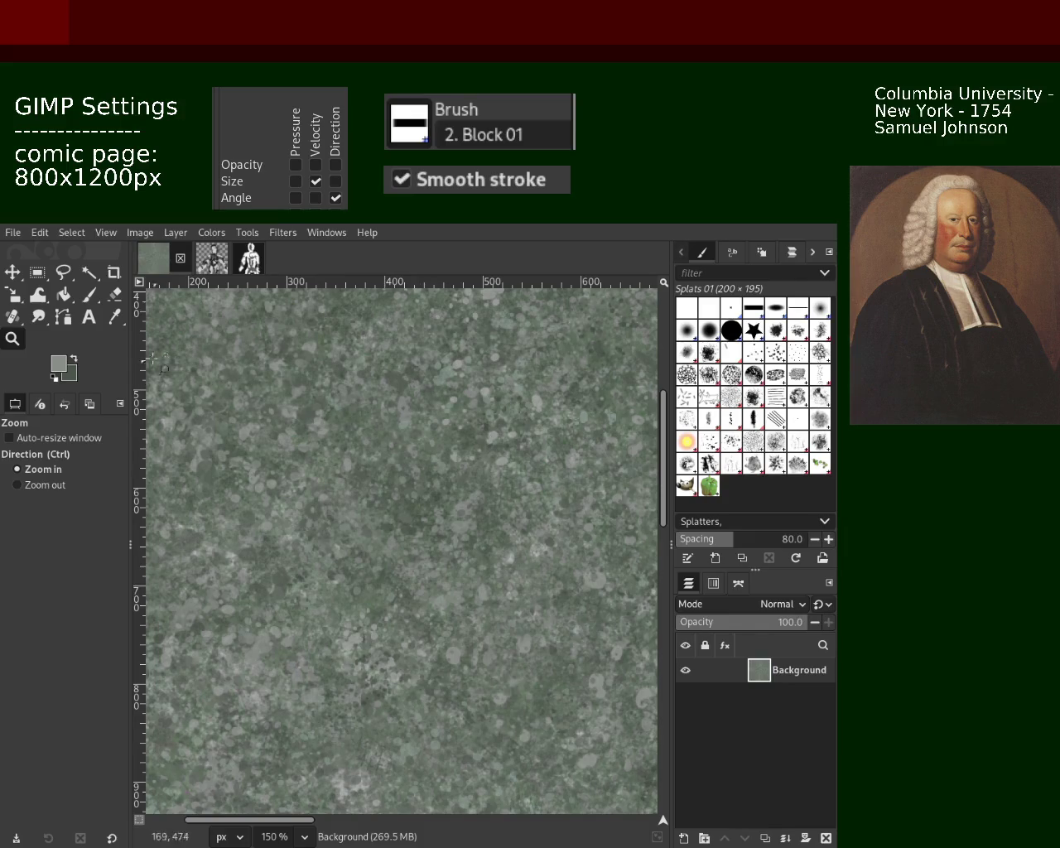
{"action": "left_click", "coordinate": [89, 294]}
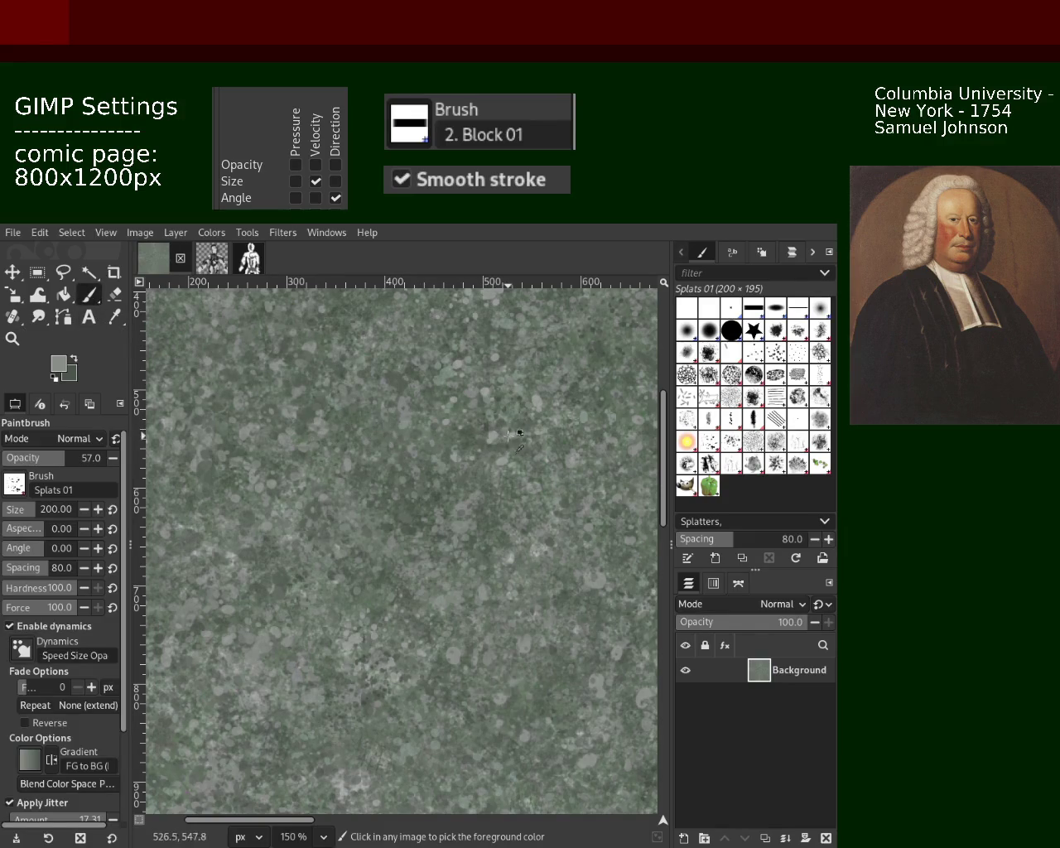
{"action": "left_click", "coordinate": [430, 542]}
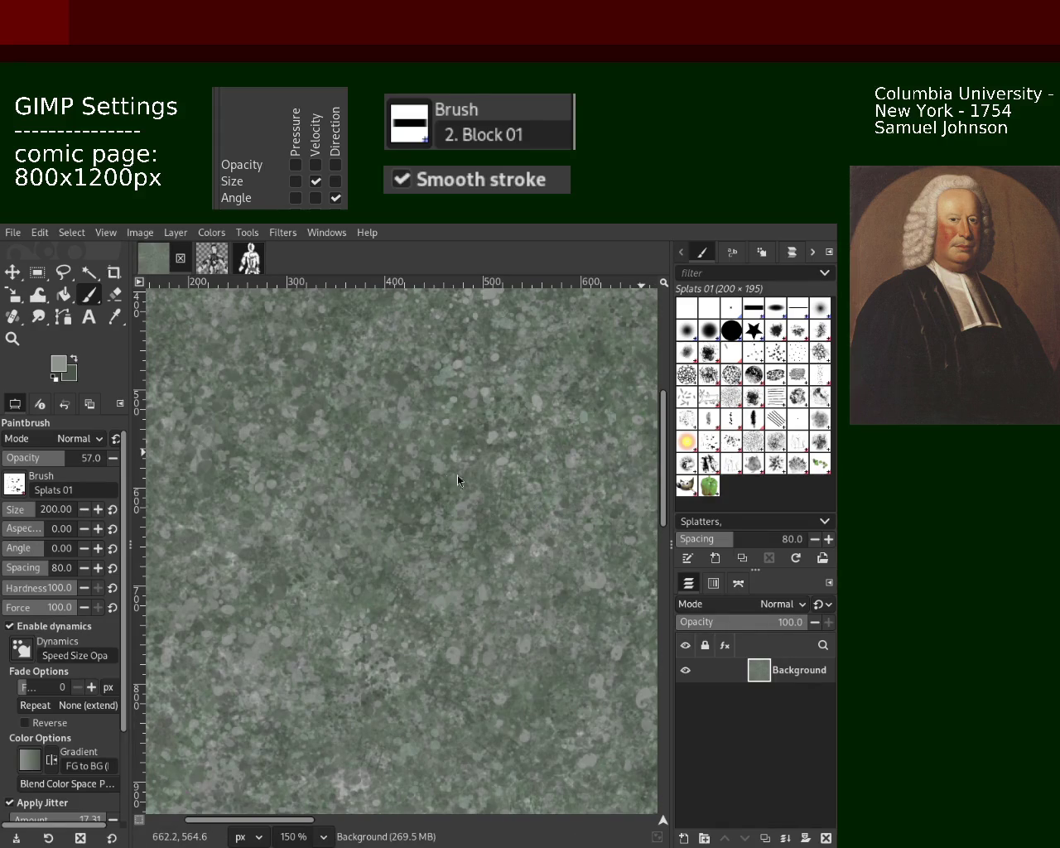
Step: Zoom out to check the overall stone texture across the page
{"action": "key", "text": "z"}
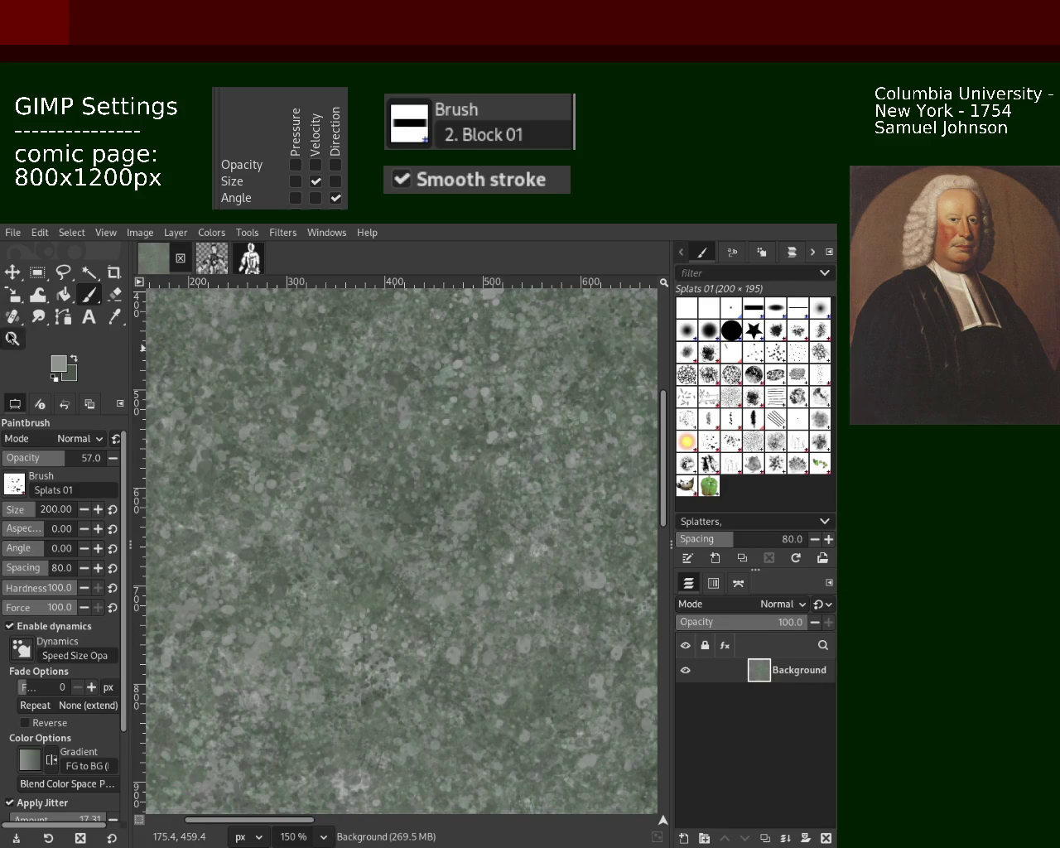
{"action": "left_click", "coordinate": [404, 448], "text": "ctrl"}
{"action": "scroll", "coordinate": [404, 448], "scroll_direction": "down", "scroll_amount": 3}
{"action": "scroll", "coordinate": [406, 451], "scroll_direction": "up", "scroll_amount": 1}
{"action": "scroll", "coordinate": [414, 464], "scroll_direction": "up", "scroll_amount": 2}
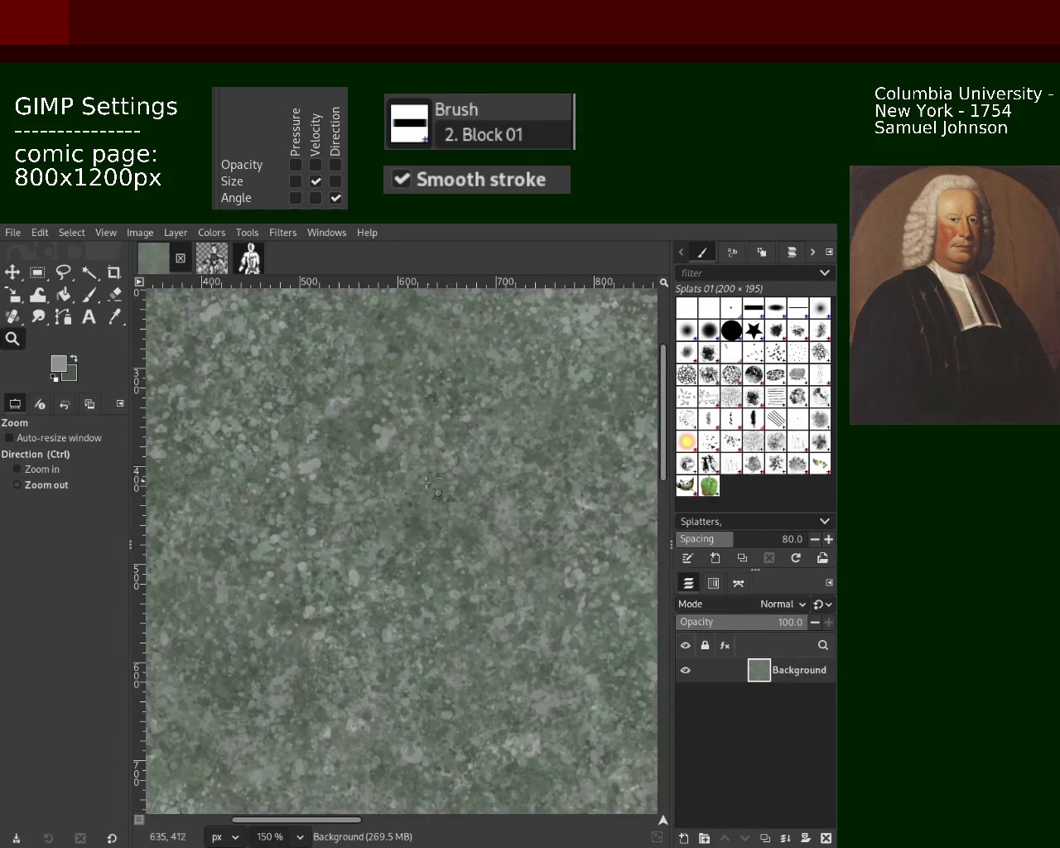